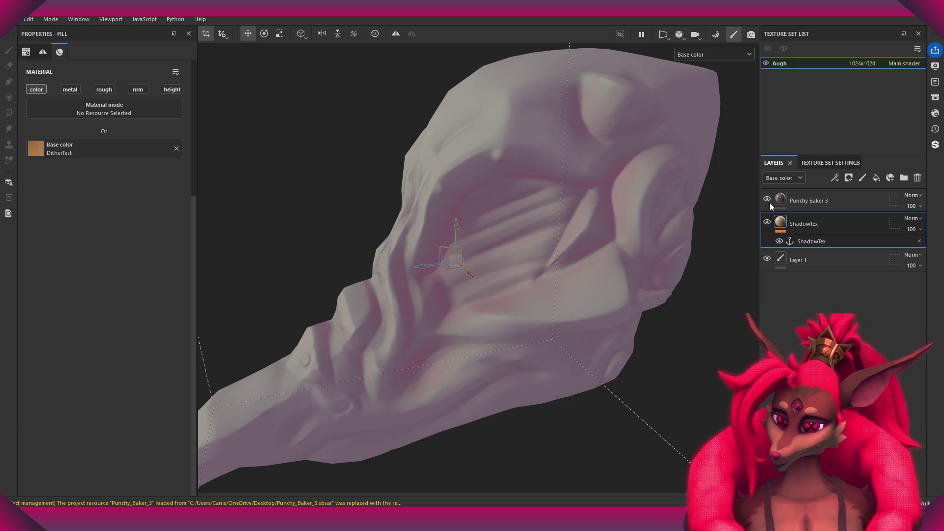
On the Punchy Baker 3 layer, set Use Shadow Texture to True and view the dithered head from the front.
{"action": "scroll", "coordinate": [57, 341], "scroll_direction": "down", "scroll_amount": 1}
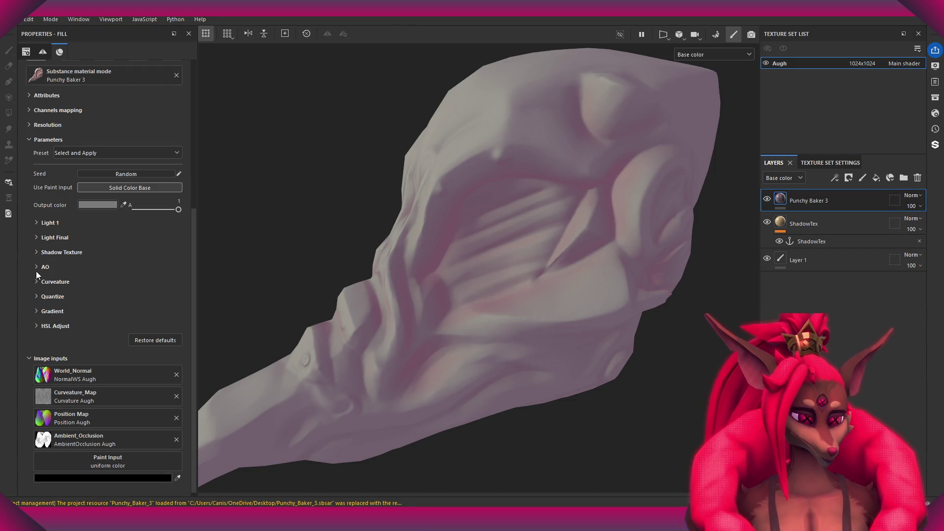
{"action": "left_click", "coordinate": [809, 224]}
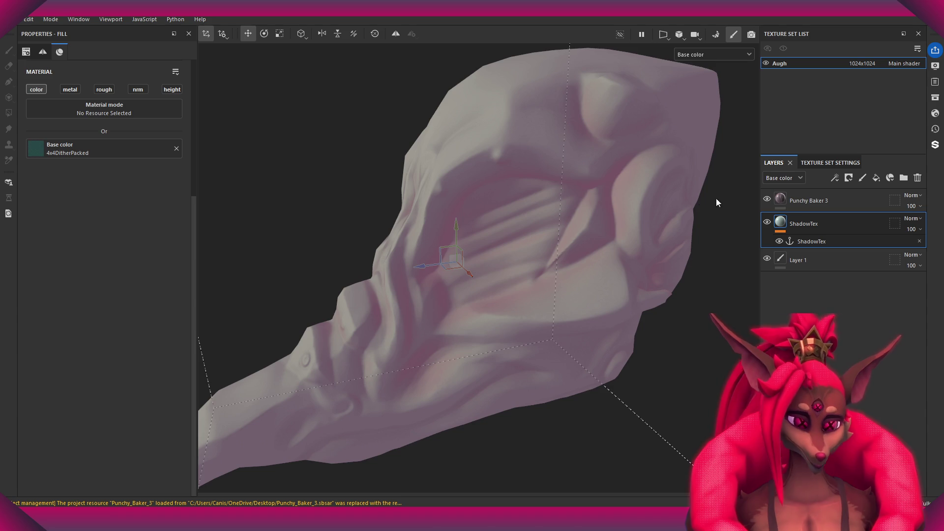
{"action": "left_click", "coordinate": [809, 200]}
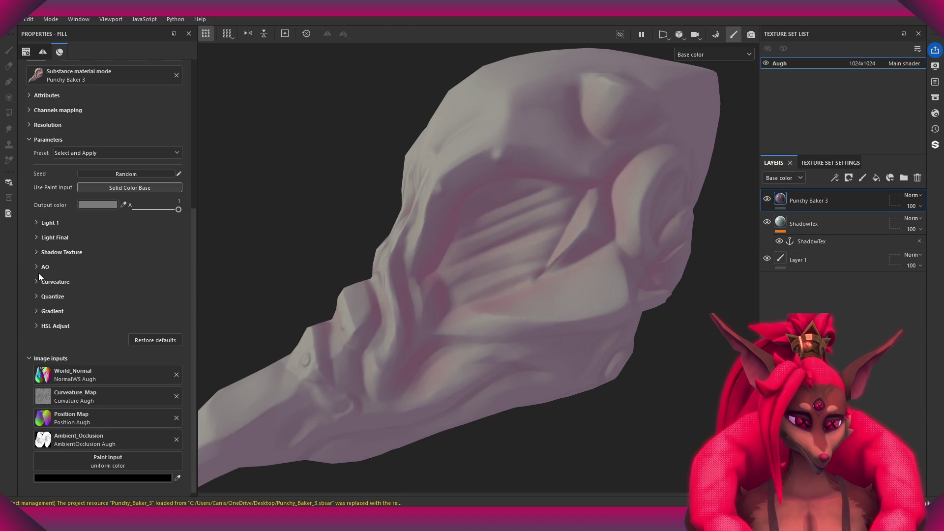
{"action": "scroll", "coordinate": [37, 279], "scroll_direction": "down", "scroll_amount": 1}
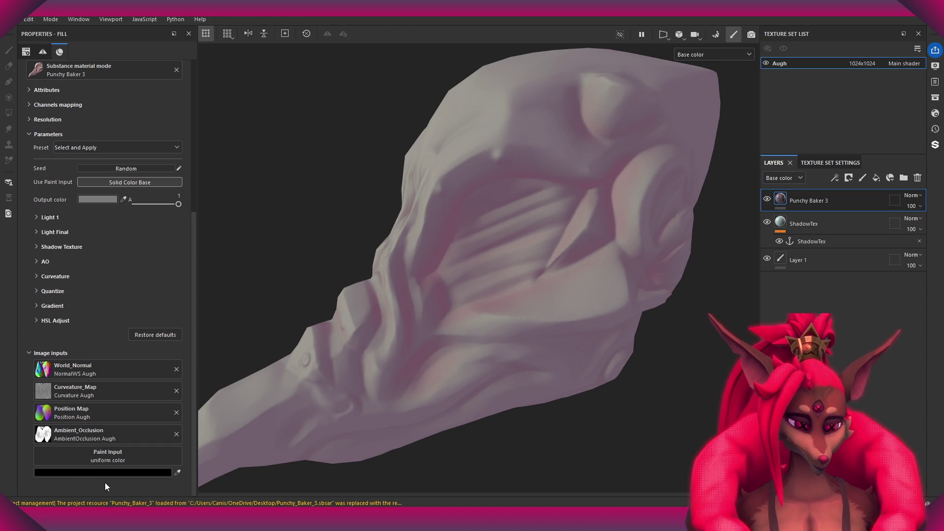
{"action": "left_click", "coordinate": [31, 243]}
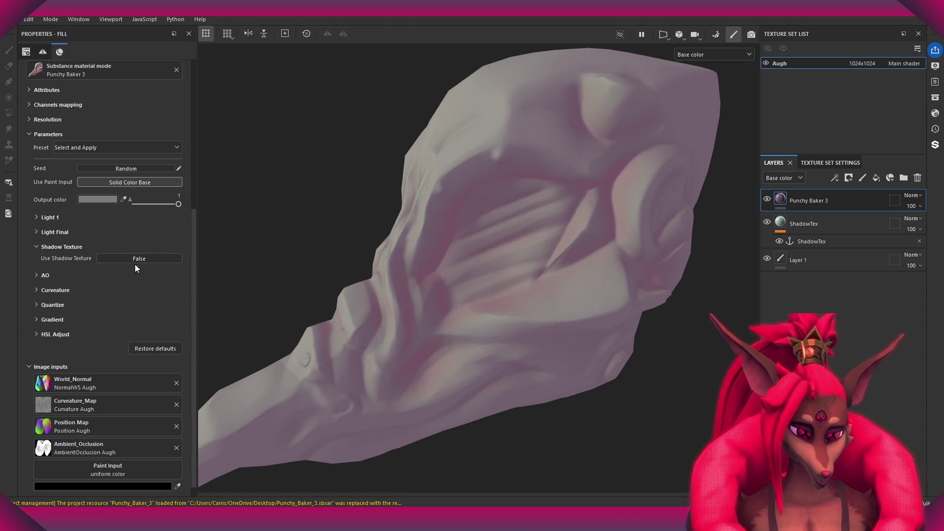
{"action": "left_click", "coordinate": [131, 258]}
{"action": "scroll", "coordinate": [176, 347], "scroll_direction": "down", "scroll_amount": 5}
{"action": "mouse_move", "coordinate": [424, 250]}
{"action": "left_mouse_down", "text": "alt"}
{"action": "mouse_move", "coordinate": [489, 326]}
{"action": "mouse_move", "coordinate": [533, 274]}
{"action": "left_mouse_up", "text": "alt"}
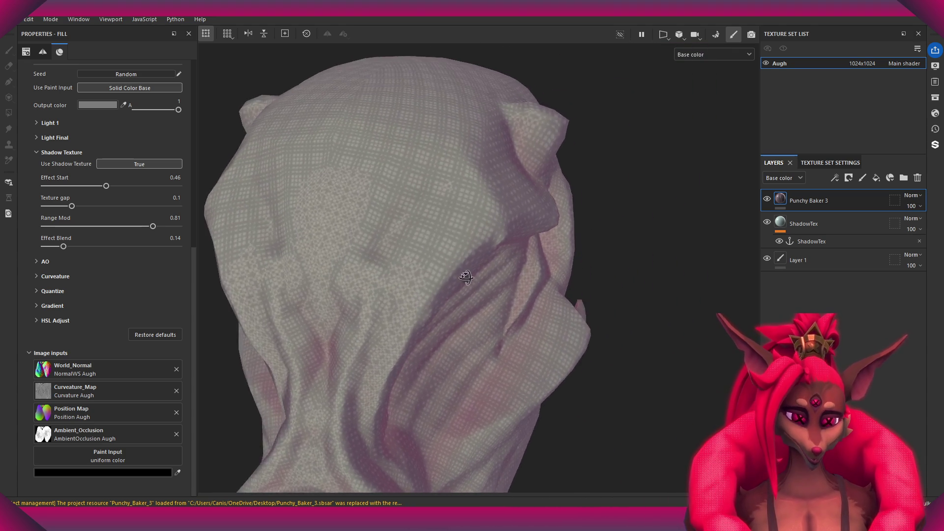
Lower Effect Start from 0.46 to 0.22 and orbit the head to check the dither shading.
{"action": "left_click_drag", "start_coordinate": [106, 186], "coordinate": [74, 186]}
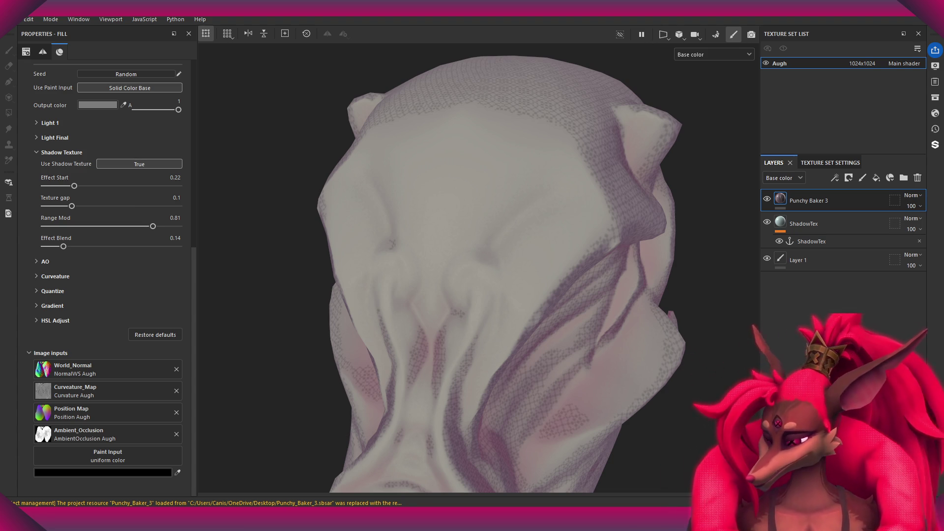
{"action": "scroll", "coordinate": [533, 160], "scroll_direction": "down", "scroll_amount": 2}
{"action": "mouse_move", "coordinate": [533, 160]}
{"action": "left_mouse_down", "text": "alt"}
{"action": "mouse_move", "coordinate": [506, 211]}
{"action": "mouse_move", "coordinate": [489, 196]}
{"action": "left_mouse_up", "text": "alt"}
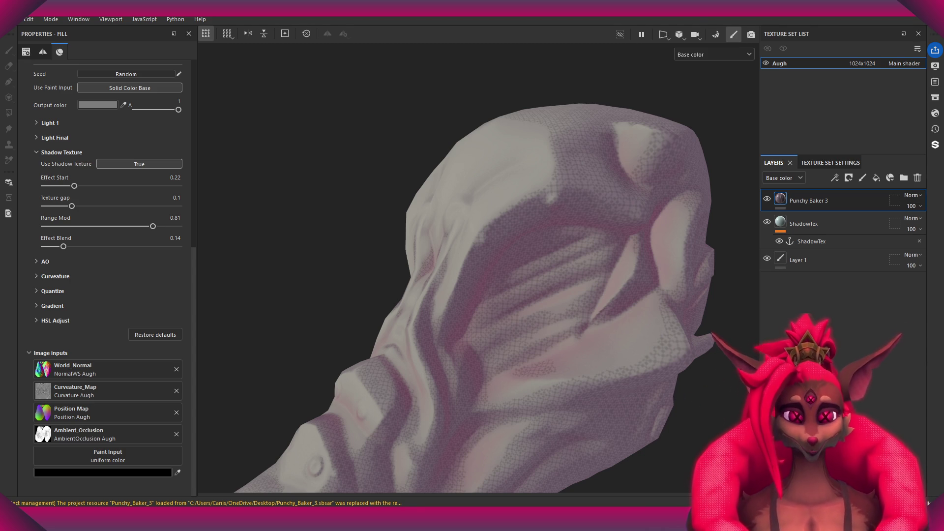
{"action": "mouse_move", "coordinate": [558, 256]}
{"action": "left_mouse_down", "text": "alt"}
{"action": "mouse_move", "coordinate": [520, 291]}
{"action": "mouse_move", "coordinate": [436, 313]}
{"action": "mouse_move", "coordinate": [435, 359]}
{"action": "mouse_move", "coordinate": [433, 323]}
{"action": "mouse_move", "coordinate": [468, 263]}
{"action": "mouse_move", "coordinate": [492, 333]}
{"action": "mouse_move", "coordinate": [430, 339]}
{"action": "mouse_move", "coordinate": [508, 175]}
{"action": "mouse_move", "coordinate": [468, 343]}
{"action": "mouse_move", "coordinate": [527, 177]}
{"action": "mouse_move", "coordinate": [603, 213]}
{"action": "mouse_move", "coordinate": [535, 252]}
{"action": "mouse_move", "coordinate": [612, 295]}
{"action": "mouse_move", "coordinate": [482, 331]}
{"action": "mouse_move", "coordinate": [573, 316]}
{"action": "mouse_move", "coordinate": [512, 133]}
{"action": "mouse_move", "coordinate": [476, 295]}
{"action": "mouse_move", "coordinate": [516, 256]}
{"action": "mouse_move", "coordinate": [480, 225]}
{"action": "mouse_move", "coordinate": [550, 256]}
{"action": "mouse_move", "coordinate": [495, 235]}
{"action": "left_mouse_up", "text": "alt"}
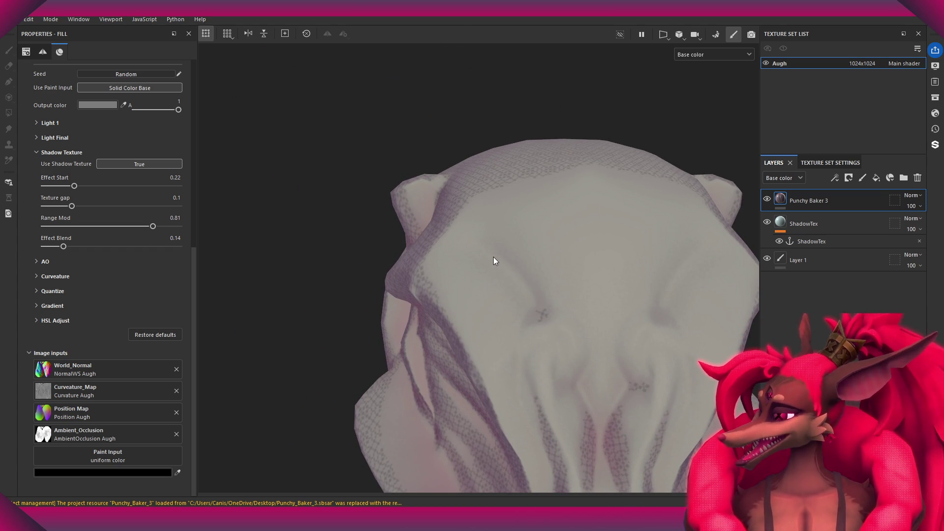
Orbit and zoom in on the head, then add the updated Punchy Baker 3 filter atop the stack.
{"action": "mouse_move", "coordinate": [601, 264]}
{"action": "left_mouse_down", "text": "alt"}
{"action": "mouse_move", "coordinate": [561, 306]}
{"action": "mouse_move", "coordinate": [613, 305]}
{"action": "mouse_move", "coordinate": [574, 252]}
{"action": "left_mouse_up", "text": "alt"}
{"action": "right_click_drag", "start_coordinate": [574, 253], "coordinate": [566, 290], "text": "alt"}
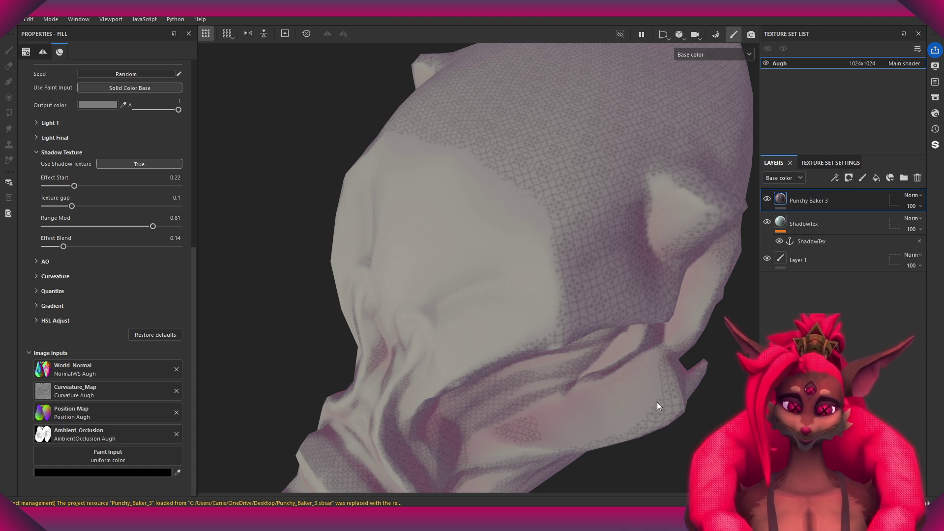
{"action": "left_click", "coordinate": [936, 98]}
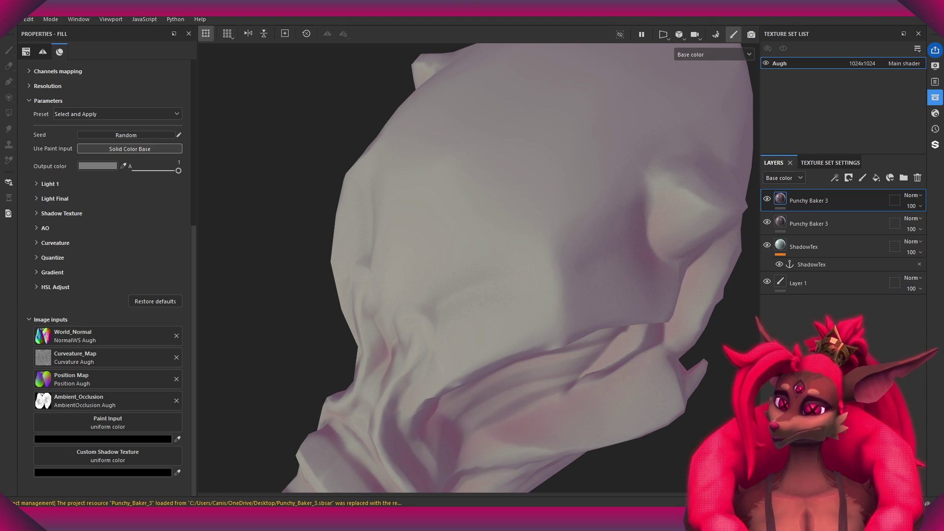
Delete the duplicate Punchy Baker 3 layer and pan the head up in view.
{"action": "scroll", "coordinate": [560, 247], "scroll_direction": "down", "scroll_amount": 3}
{"action": "left_click", "coordinate": [834, 224]}
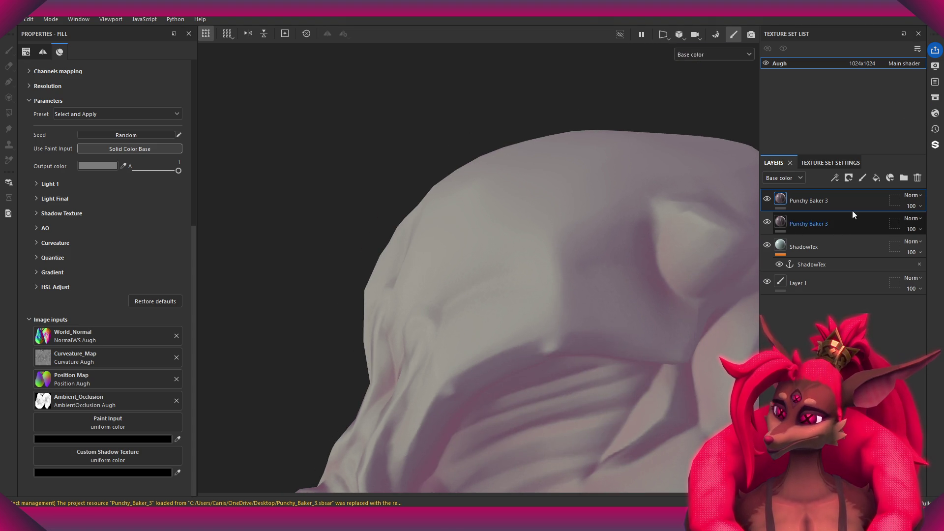
{"action": "key", "text": "Delete"}
{"action": "middle_click_drag", "start_coordinate": [523, 273], "coordinate": [525, 208]}
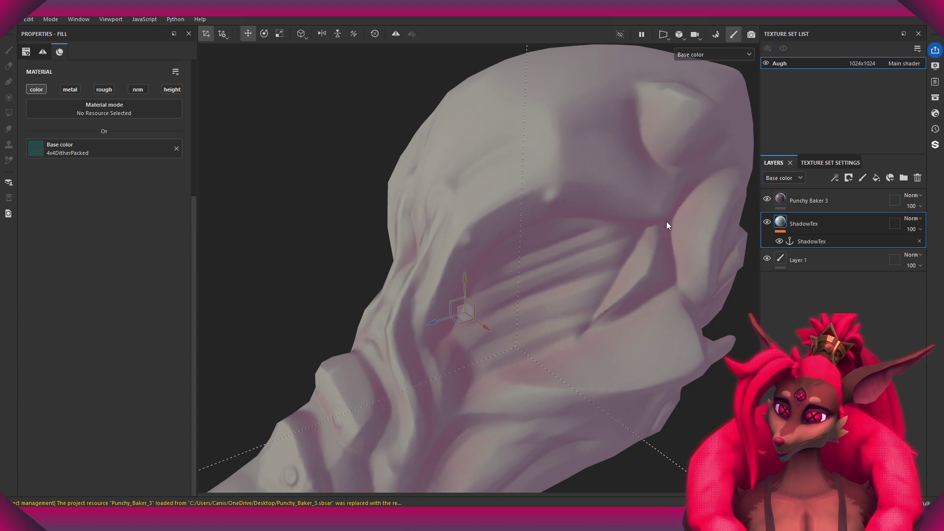
Reselect the remaining Punchy Baker 3 filter and set Use Shadow Texture to True.
{"action": "left_click", "coordinate": [820, 262]}
{"action": "left_click", "coordinate": [816, 229]}
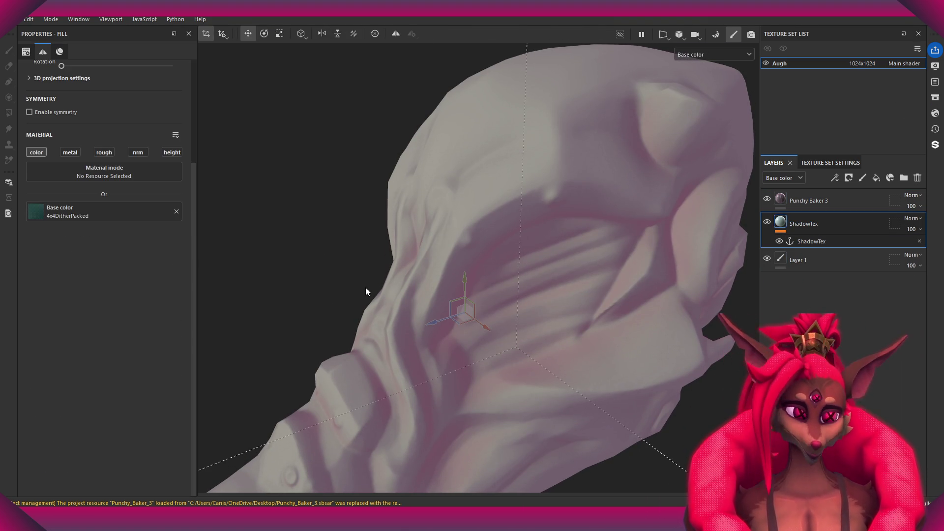
{"action": "left_click", "coordinate": [810, 208]}
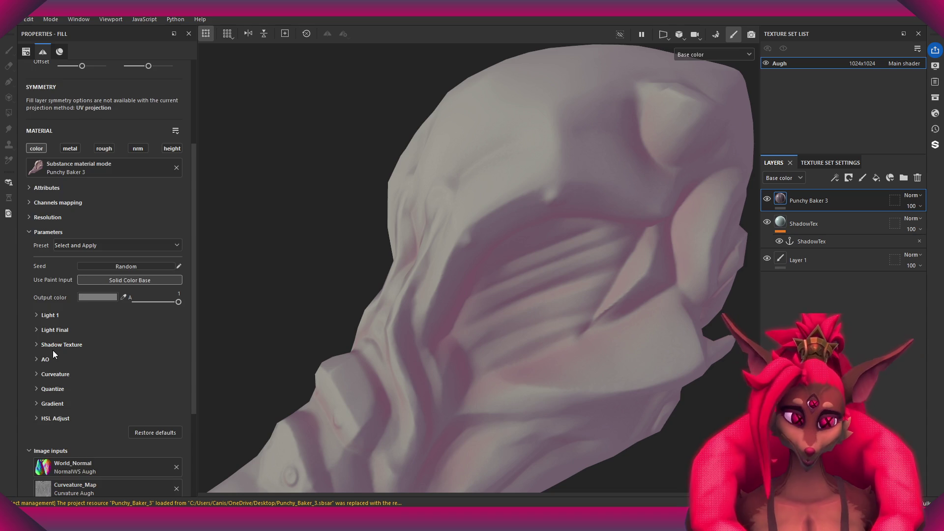
{"action": "scroll", "coordinate": [52, 350], "scroll_direction": "down", "scroll_amount": 3}
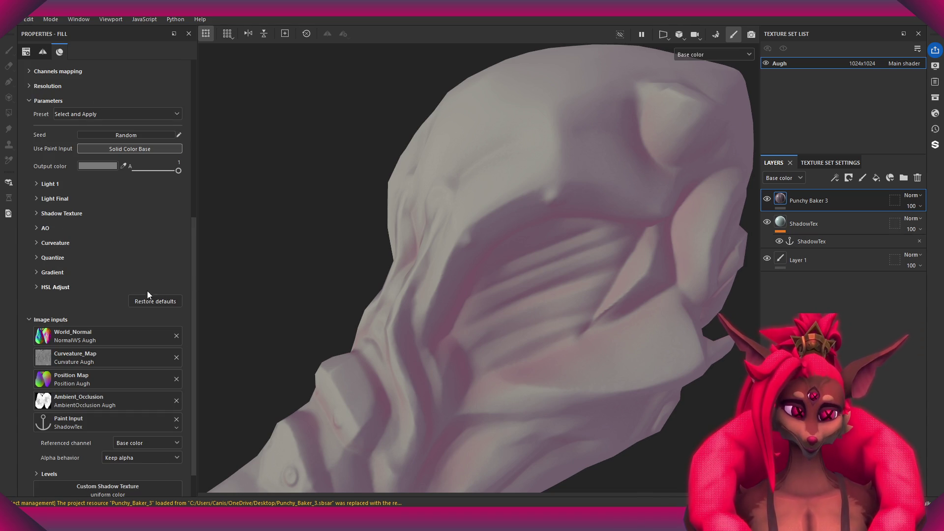
{"action": "left_click", "coordinate": [36, 213]}
{"action": "left_click", "coordinate": [156, 224]}
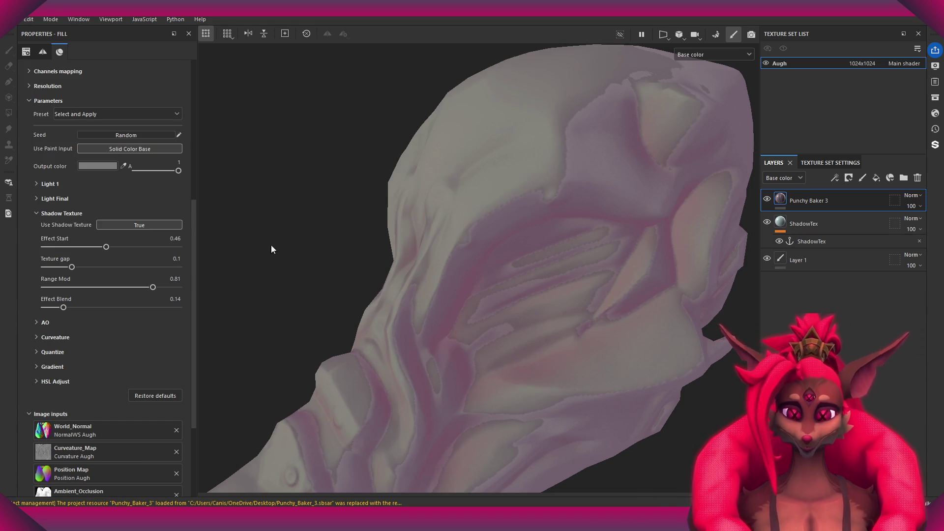
Orbit to inspect the new shading, then select the ShadowTex fill layer.
{"action": "left_click_drag", "start_coordinate": [469, 259], "coordinate": [435, 251], "text": "alt"}
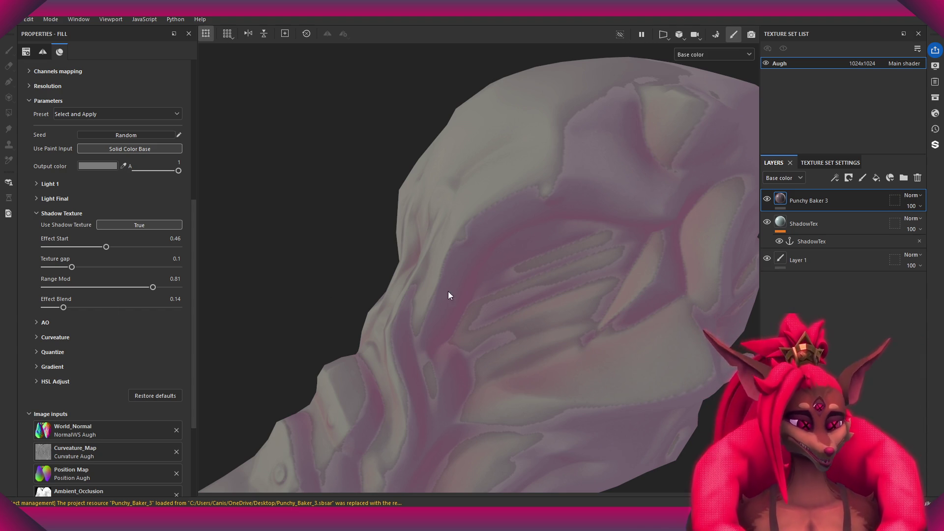
{"action": "scroll", "coordinate": [364, 311], "scroll_direction": "down", "scroll_amount": 5}
{"action": "left_click", "coordinate": [414, 279]}
{"action": "scroll", "coordinate": [371, 273], "scroll_direction": "up", "scroll_amount": 2}
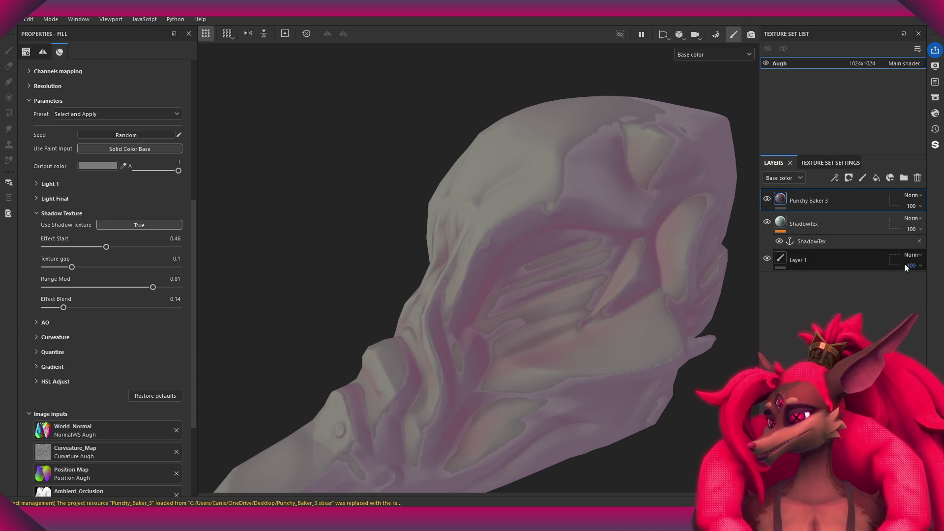
{"action": "left_click", "coordinate": [810, 229]}
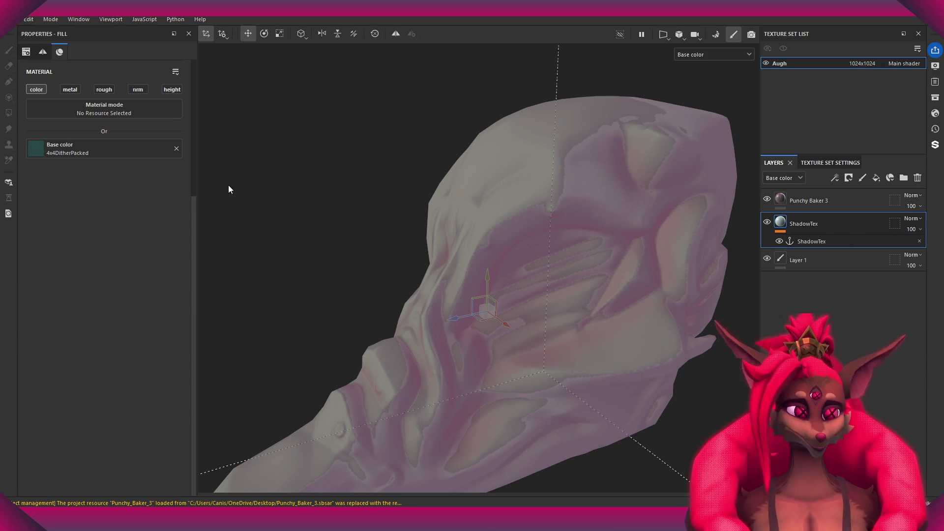
Expand the base colour's colour space settings and change its output colour space.
{"action": "left_click", "coordinate": [181, 74]}
{"action": "left_click", "coordinate": [181, 89]}
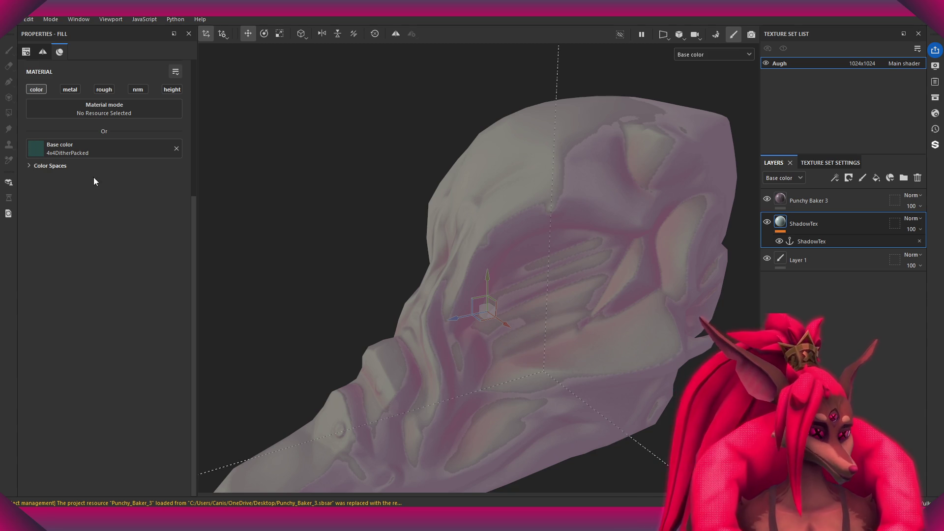
{"action": "left_click", "coordinate": [38, 167]}
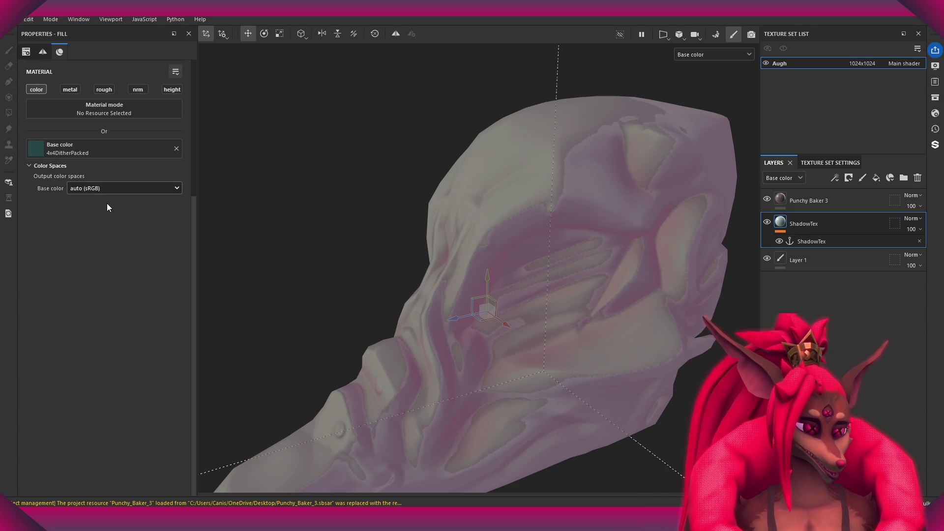
{"action": "left_click", "coordinate": [110, 241]}
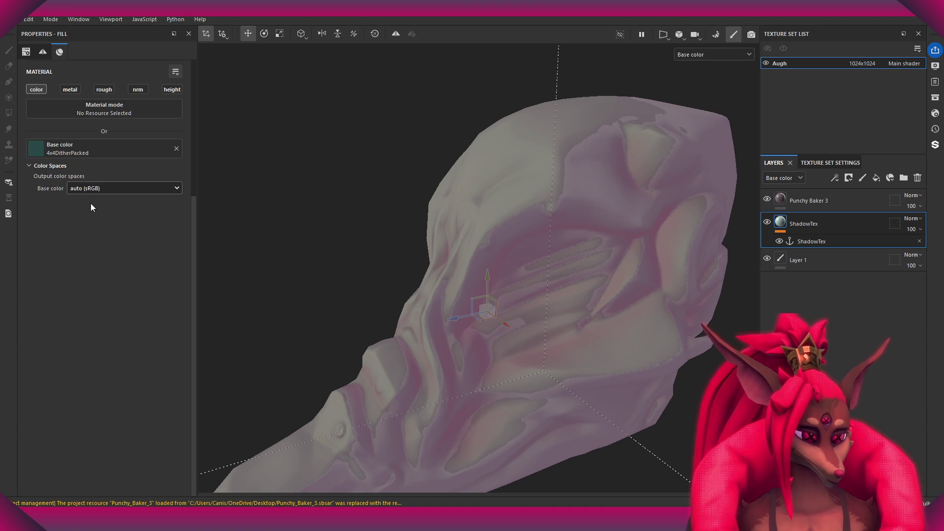
Set Punchy Baker 3's Ambient_Occlusion colour space to linear, after briefly trying raw.
{"action": "left_click", "coordinate": [826, 200]}
{"action": "scroll", "coordinate": [127, 344], "scroll_direction": "down", "scroll_amount": 10}
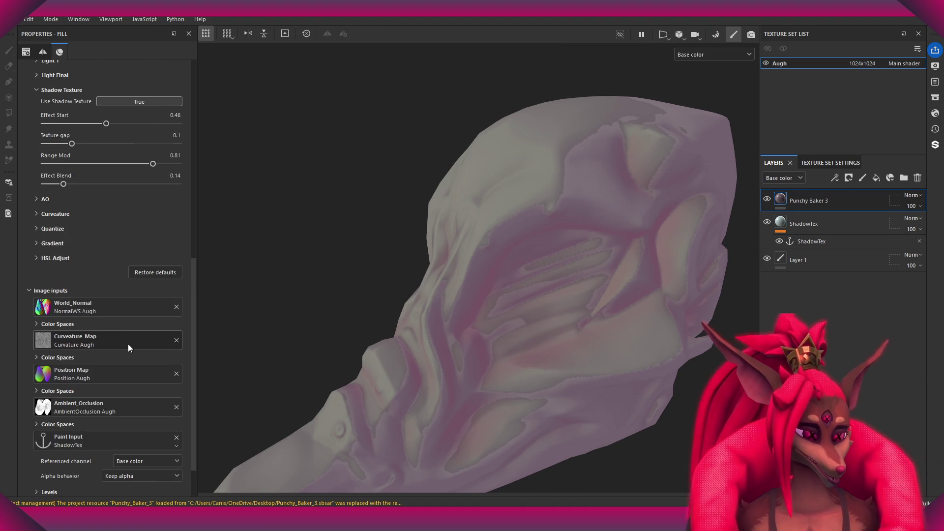
{"action": "scroll", "coordinate": [123, 352], "scroll_direction": "down", "scroll_amount": 2}
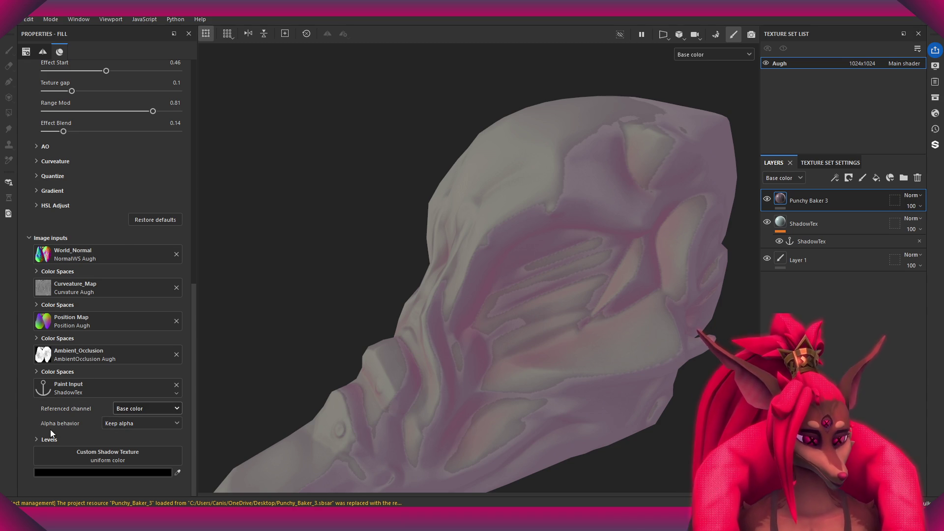
{"action": "left_click", "coordinate": [35, 371]}
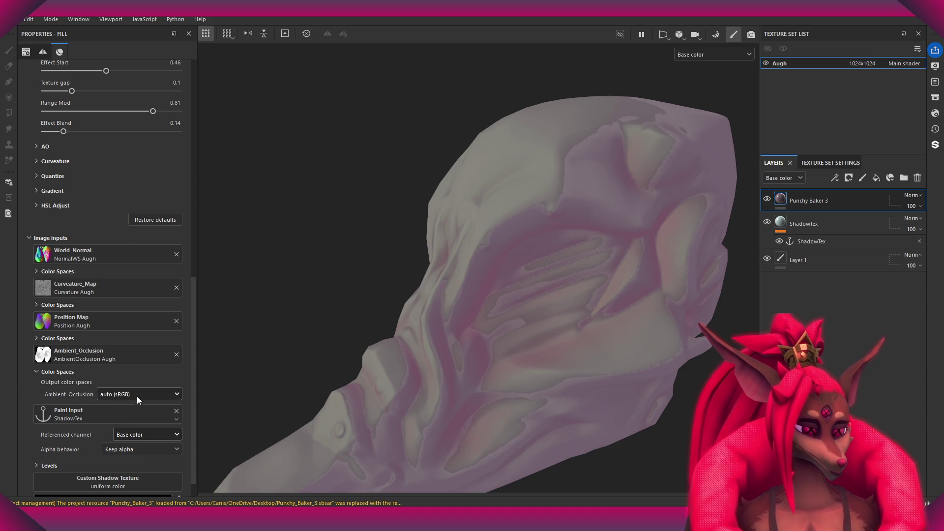
{"action": "left_click", "coordinate": [122, 394]}
{"action": "left_click", "coordinate": [120, 418]}
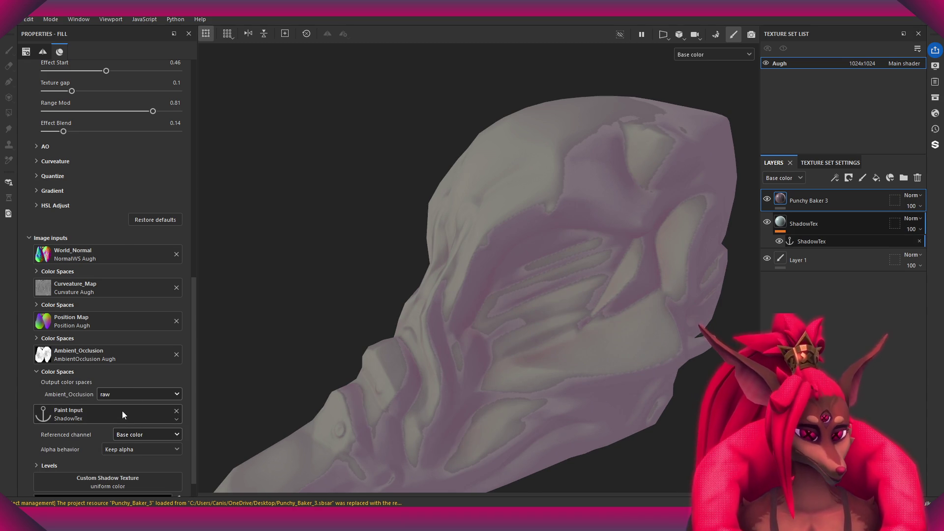
{"action": "left_click", "coordinate": [132, 394]}
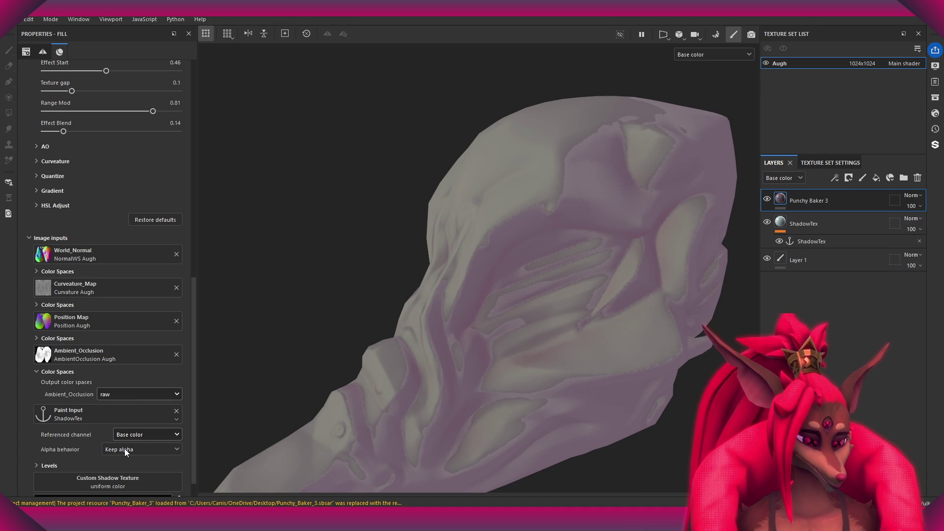
{"action": "left_click", "coordinate": [125, 449]}
Set the Paint Input alpha behavior to Extract alpha.
{"action": "scroll", "coordinate": [128, 418], "scroll_direction": "down", "scroll_amount": 1}
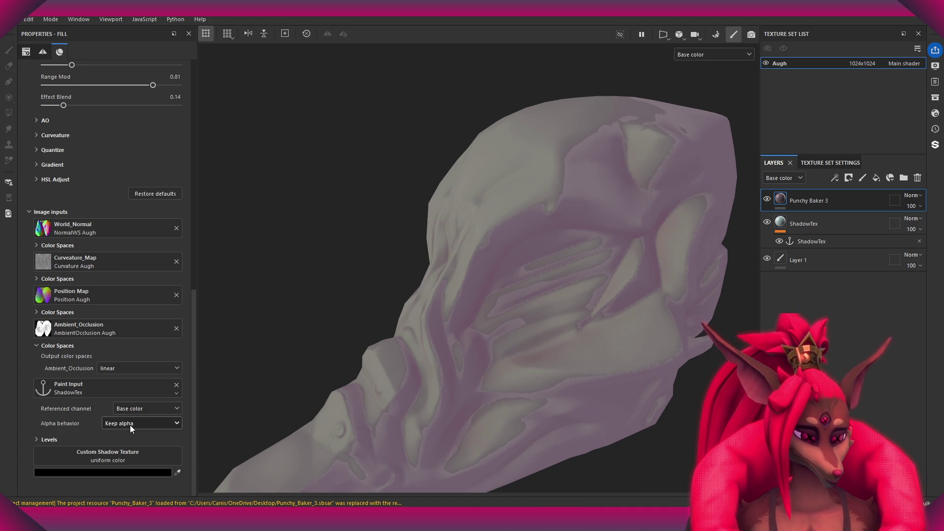
{"action": "scroll", "coordinate": [134, 422], "scroll_direction": "down", "scroll_amount": 1}
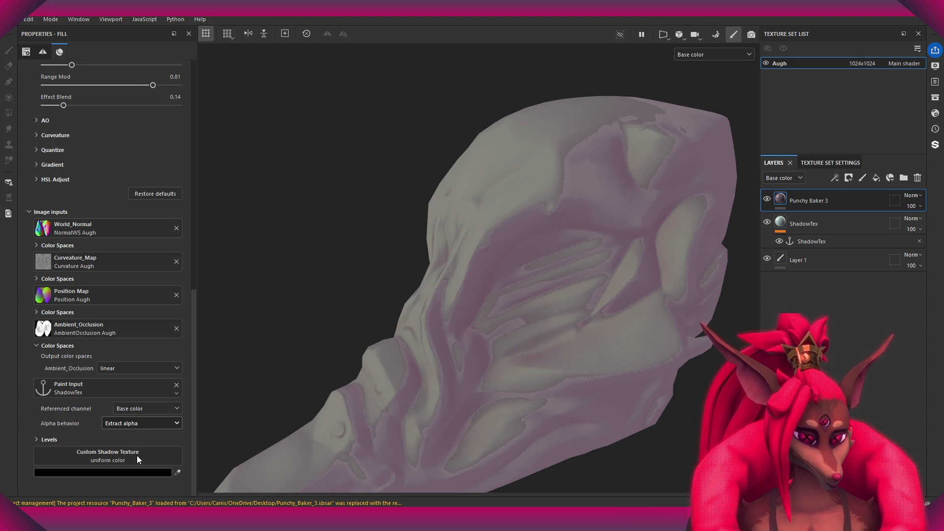
{"action": "key", "text": "Down"}
{"action": "key", "text": "Up"}
{"action": "key", "text": "Up"}
{"action": "key", "text": "Down"}
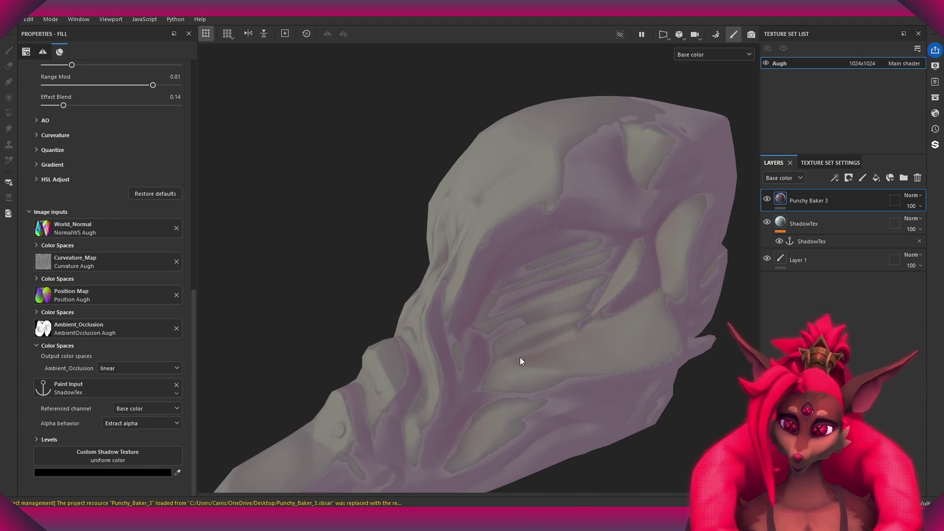
{"action": "left_click", "coordinate": [806, 263]}
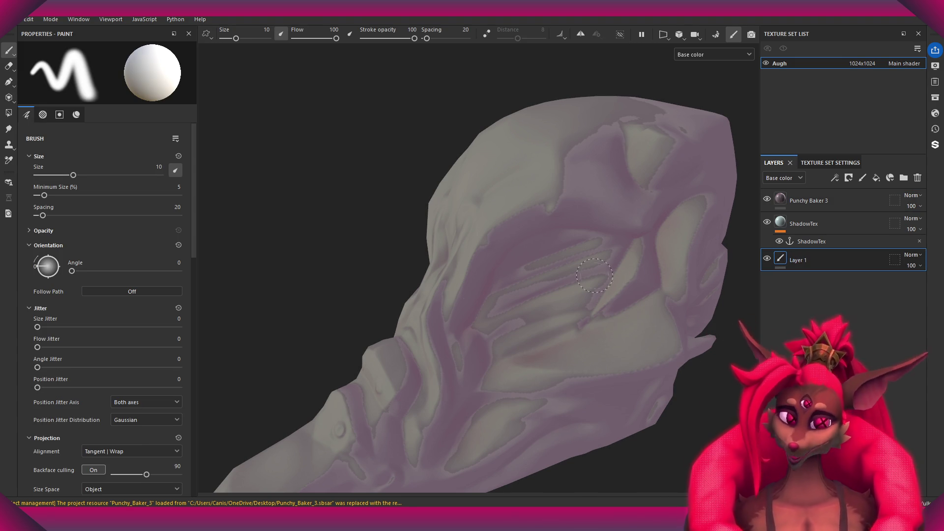
Toggle Punchy Baker 3 visibility to compare, then restore ShadowTex's base colour to 4x4DitherPacked.
{"action": "left_click", "coordinate": [811, 243]}
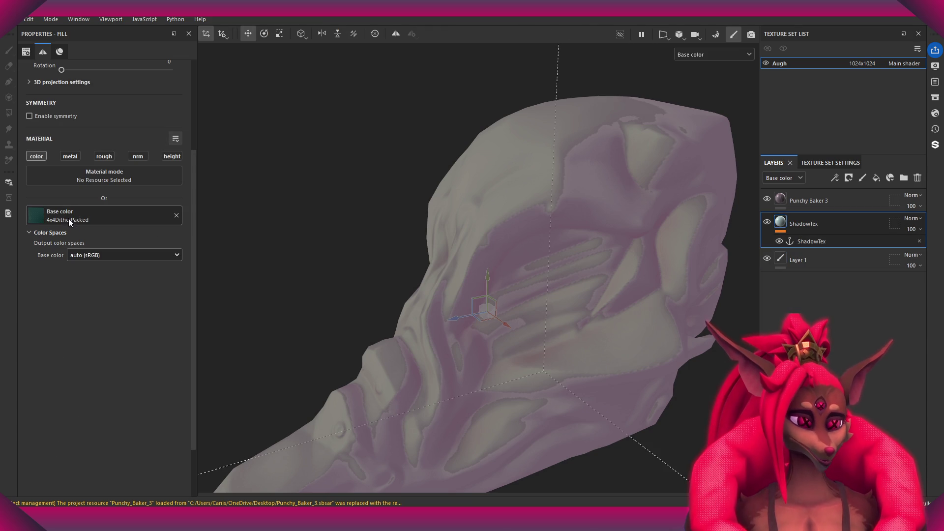
{"action": "left_click", "coordinate": [767, 200]}
{"action": "left_click", "coordinate": [767, 200]}
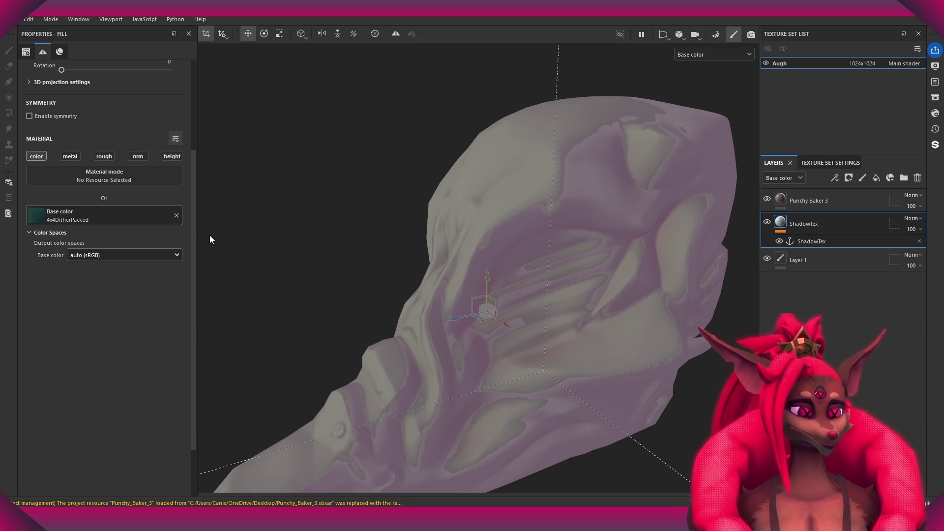
{"action": "mouse_move", "coordinate": [289, 247]}
{"action": "left_mouse_down", "text": "alt"}
{"action": "mouse_move", "coordinate": [404, 192]}
{"action": "mouse_move", "coordinate": [497, 222]}
{"action": "left_mouse_up", "text": "alt"}
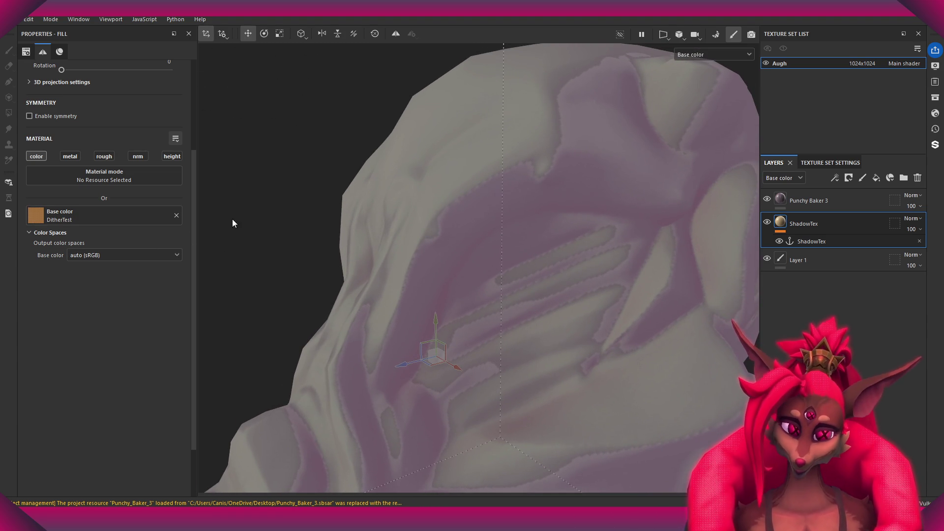
{"action": "left_click", "coordinate": [176, 215]}
{"action": "key", "text": "ctrl+z"}
{"action": "mouse_move", "coordinate": [492, 276]}
{"action": "left_mouse_down", "text": "alt"}
{"action": "mouse_move", "coordinate": [553, 293]}
{"action": "mouse_move", "coordinate": [416, 267]}
{"action": "left_mouse_up", "text": "alt"}
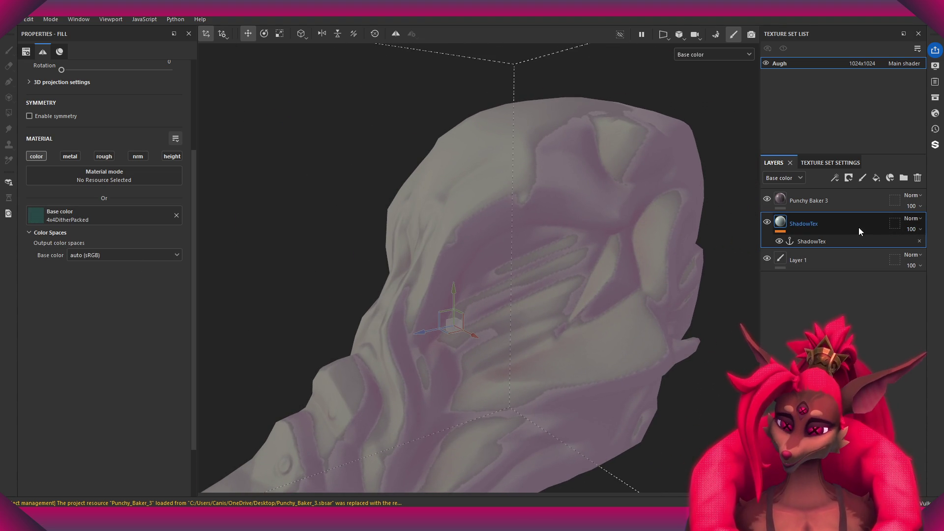
Select Punchy Baker 3 and scroll down to its Image inputs.
{"action": "left_click", "coordinate": [809, 201]}
{"action": "scroll", "coordinate": [101, 400], "scroll_direction": "down", "scroll_amount": 5}
{"action": "scroll", "coordinate": [113, 398], "scroll_direction": "down", "scroll_amount": 3}
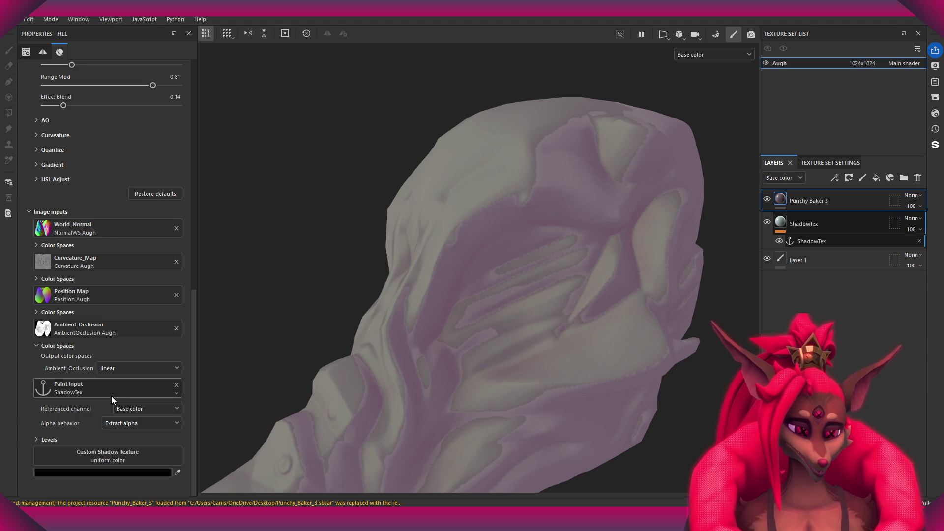
Unplug ShadowTex from the Paint Input, route it to Custom Shadow Texture, and reselect Punchy Baker 3.
{"action": "left_click", "coordinate": [176, 385]}
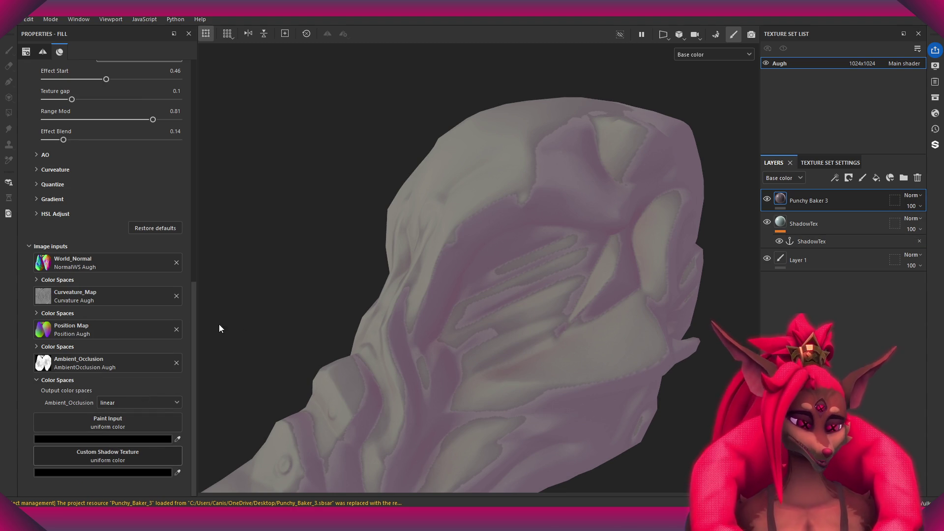
{"action": "mouse_move", "coordinate": [489, 311]}
{"action": "left_mouse_down", "text": "alt"}
{"action": "mouse_move", "coordinate": [427, 257]}
{"action": "mouse_move", "coordinate": [489, 283]}
{"action": "mouse_move", "coordinate": [544, 331]}
{"action": "mouse_move", "coordinate": [566, 327]}
{"action": "mouse_move", "coordinate": [396, 295]}
{"action": "mouse_move", "coordinate": [466, 316]}
{"action": "left_mouse_up", "text": "alt"}
{"action": "scroll", "coordinate": [159, 373], "scroll_direction": "down", "scroll_amount": 2}
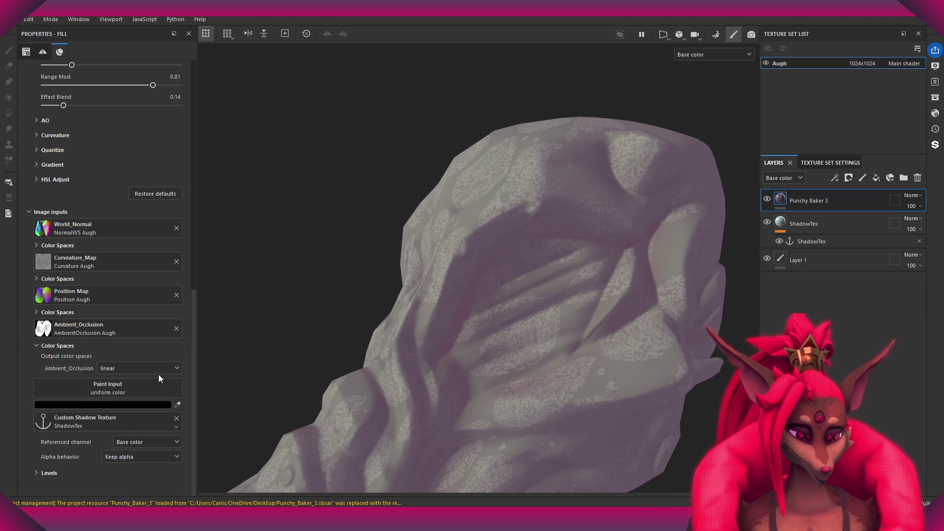
{"action": "scroll", "coordinate": [136, 403], "scroll_direction": "up", "scroll_amount": 3}
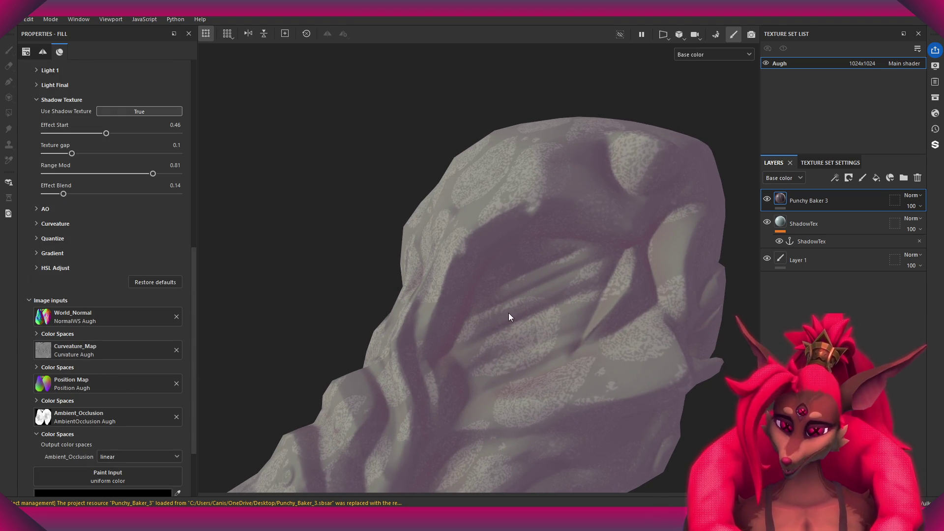
{"action": "mouse_move", "coordinate": [306, 319]}
{"action": "left_mouse_down", "text": "alt"}
{"action": "mouse_move", "coordinate": [521, 259]}
{"action": "mouse_move", "coordinate": [512, 205]}
{"action": "mouse_move", "coordinate": [501, 320]}
{"action": "mouse_move", "coordinate": [553, 344]}
{"action": "mouse_move", "coordinate": [636, 311]}
{"action": "mouse_move", "coordinate": [441, 308]}
{"action": "left_mouse_up", "text": "alt"}
{"action": "left_click", "coordinate": [814, 232]}
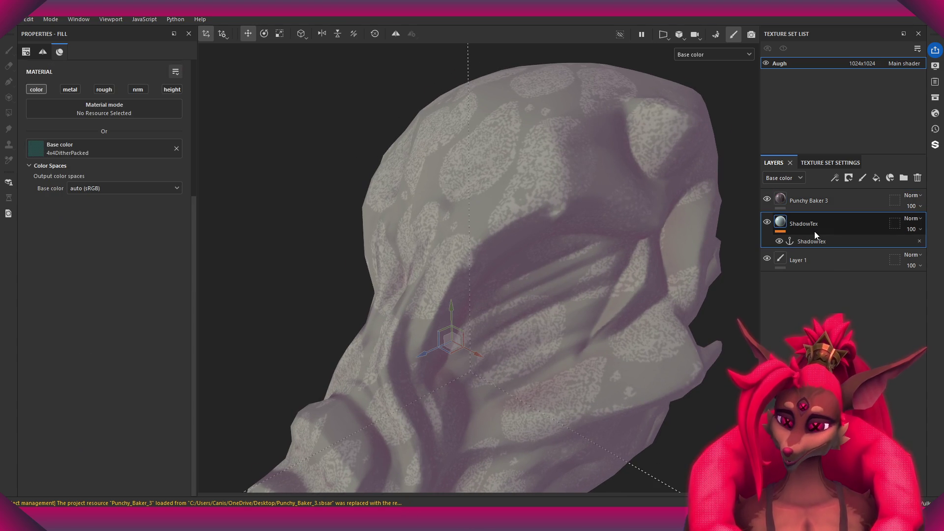
{"action": "left_click", "coordinate": [820, 202]}
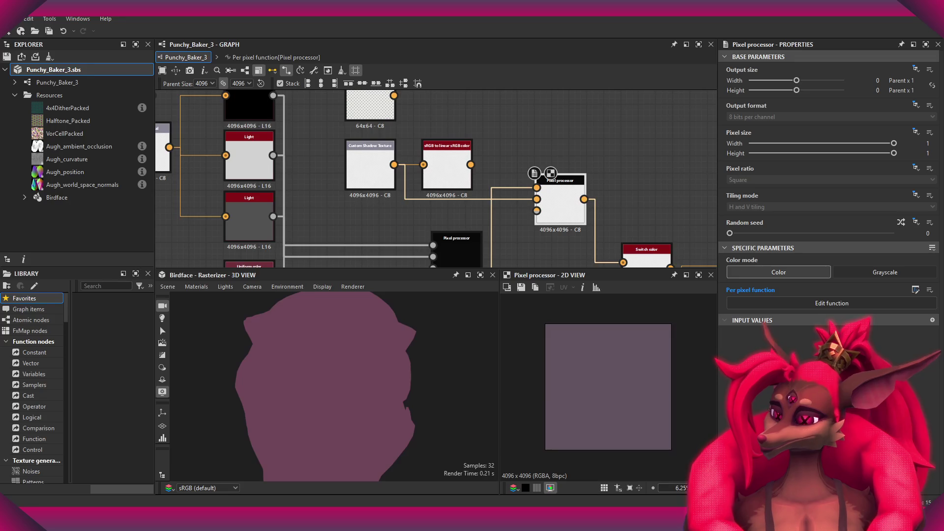
Open the Pixel processor's function graph and select the Float 10 node multiplying $pos.
{"action": "left_click", "coordinate": [870, 303]}
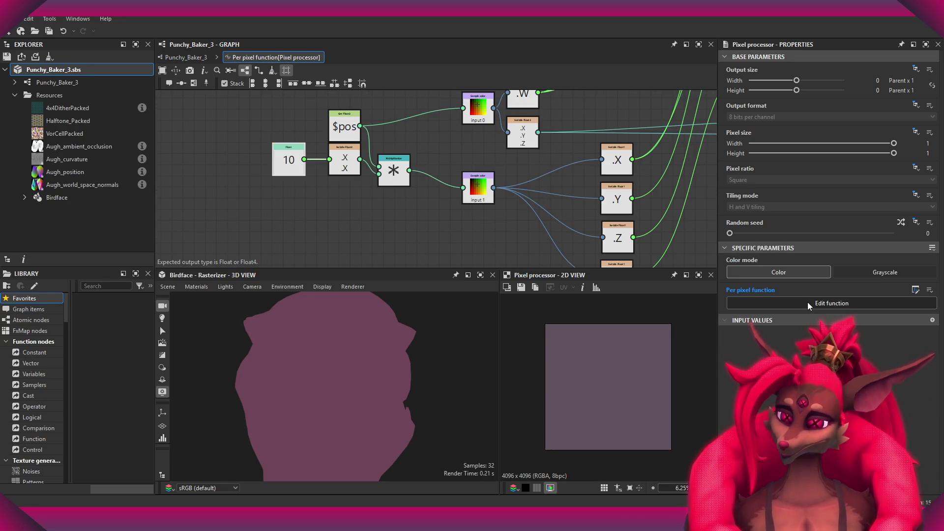
{"action": "scroll", "coordinate": [393, 197], "scroll_direction": "up", "scroll_amount": 2}
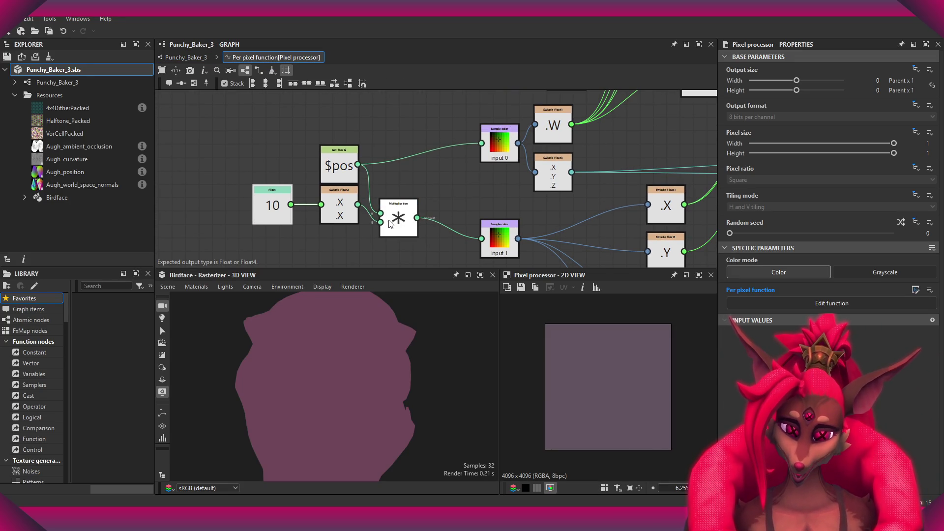
{"action": "left_click", "coordinate": [272, 199]}
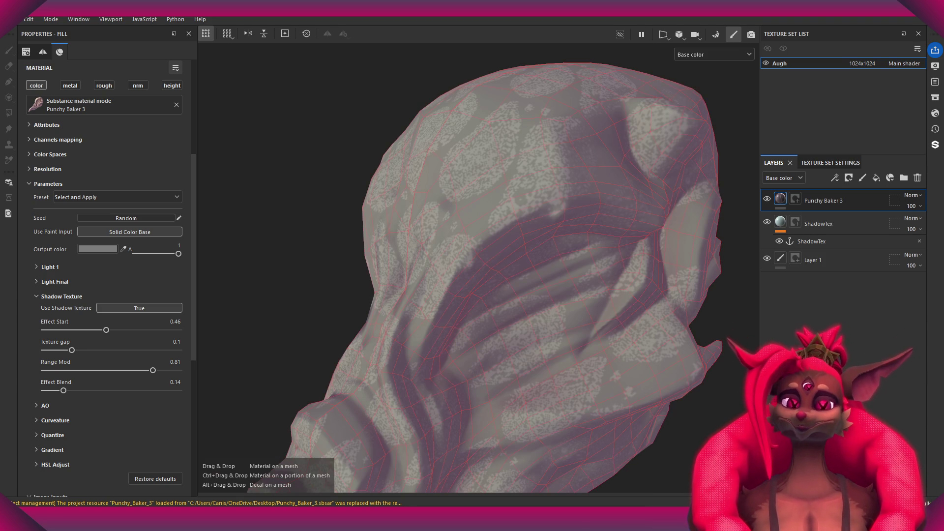
Swap in the updated Punchy Baker 3, connect ShadowTex as Custom Shadow Texture, and enable it.
{"action": "left_click_drag", "start_coordinate": [492, 276], "coordinate": [812, 217]}
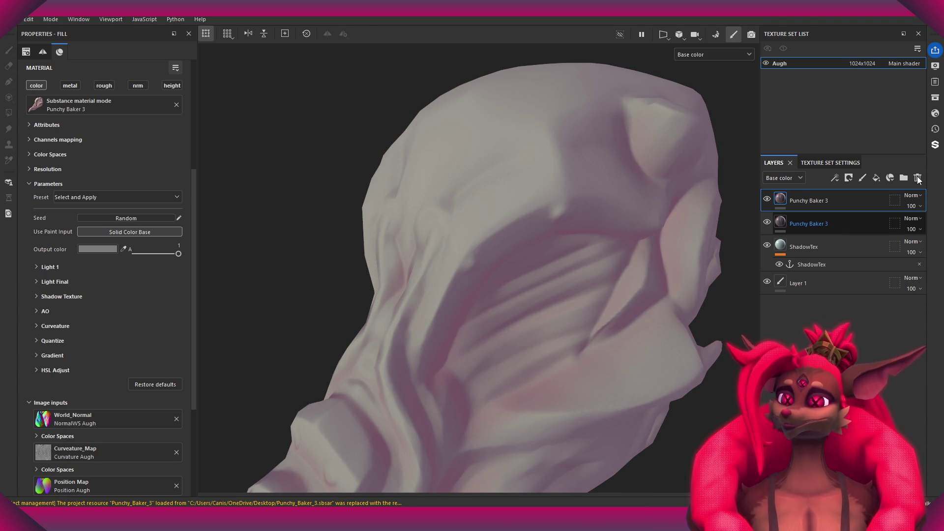
{"action": "left_click", "coordinate": [918, 178]}
{"action": "scroll", "coordinate": [140, 270], "scroll_direction": "down", "scroll_amount": 5}
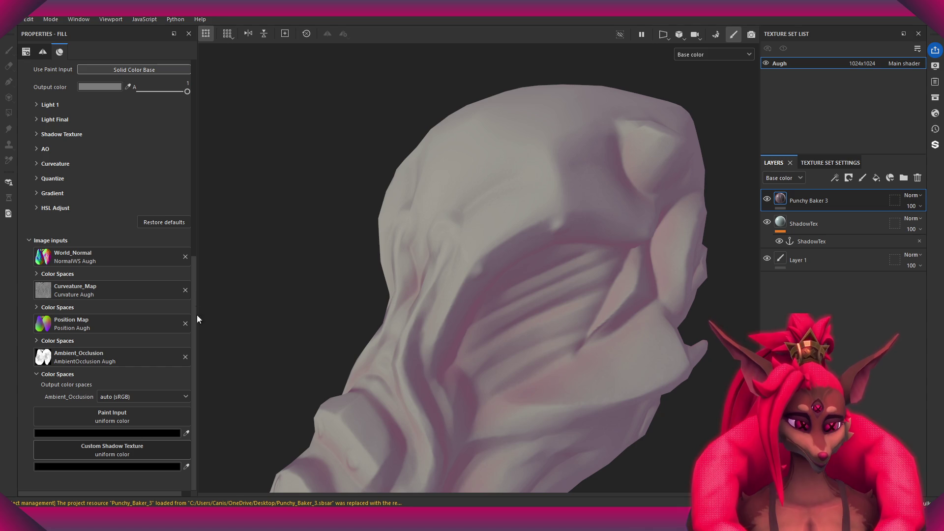
{"action": "left_click", "coordinate": [155, 323]}
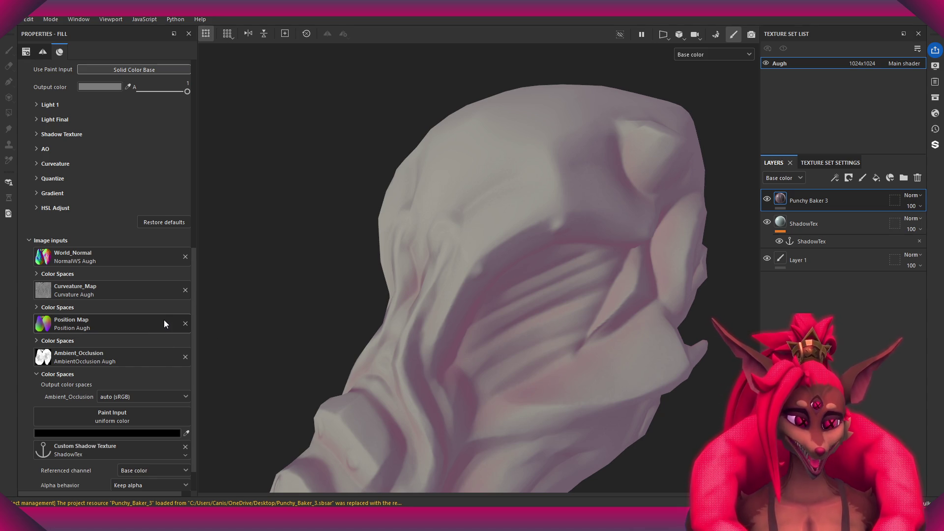
{"action": "scroll", "coordinate": [106, 190], "scroll_direction": "up", "scroll_amount": 4}
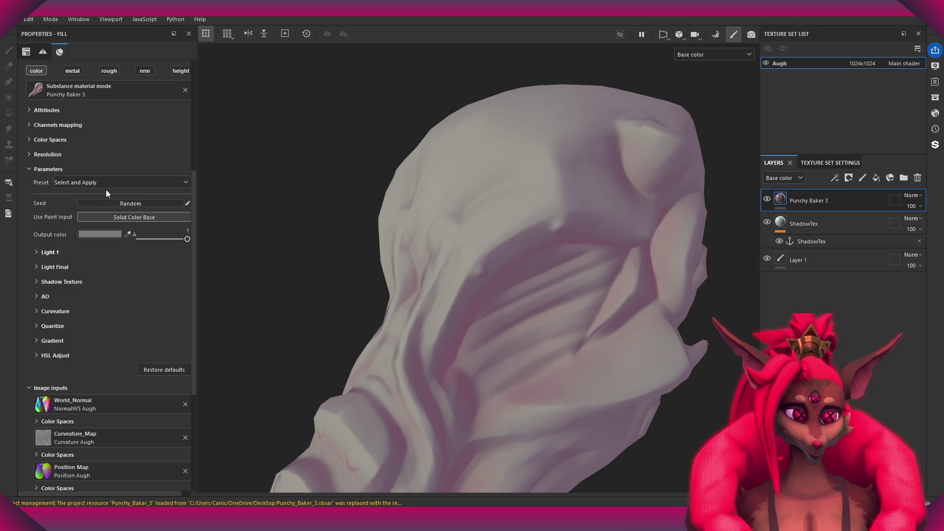
{"action": "left_click", "coordinate": [45, 284]}
{"action": "left_click", "coordinate": [150, 293]}
Lower Effect Start to 0.27 and rotate the head to check the dither.
{"action": "mouse_move", "coordinate": [472, 287]}
{"action": "left_mouse_down", "text": "alt"}
{"action": "mouse_move", "coordinate": [471, 304]}
{"action": "mouse_move", "coordinate": [600, 208]}
{"action": "mouse_move", "coordinate": [476, 297]}
{"action": "left_mouse_up", "text": "alt"}
{"action": "left_click_drag", "start_coordinate": [110, 316], "coordinate": [82, 320]}
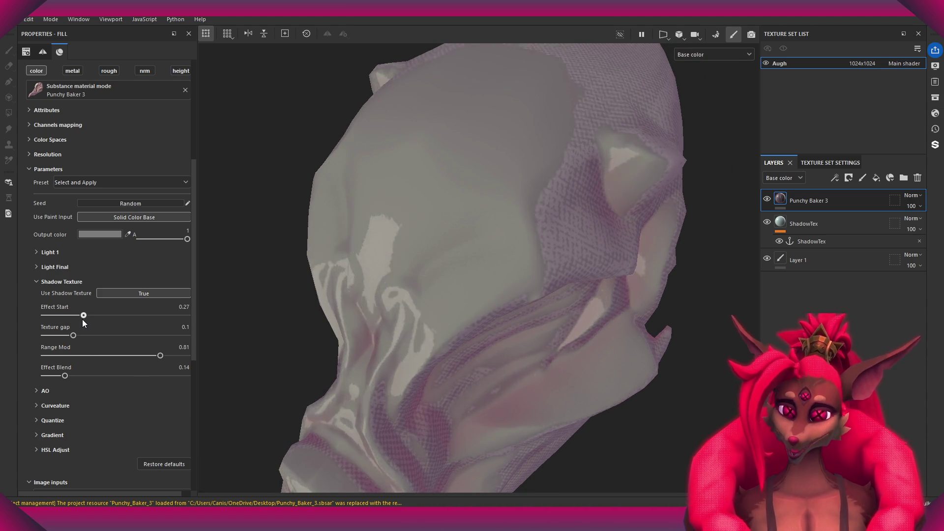
{"action": "left_click_drag", "start_coordinate": [626, 90], "coordinate": [535, 208], "text": "alt"}
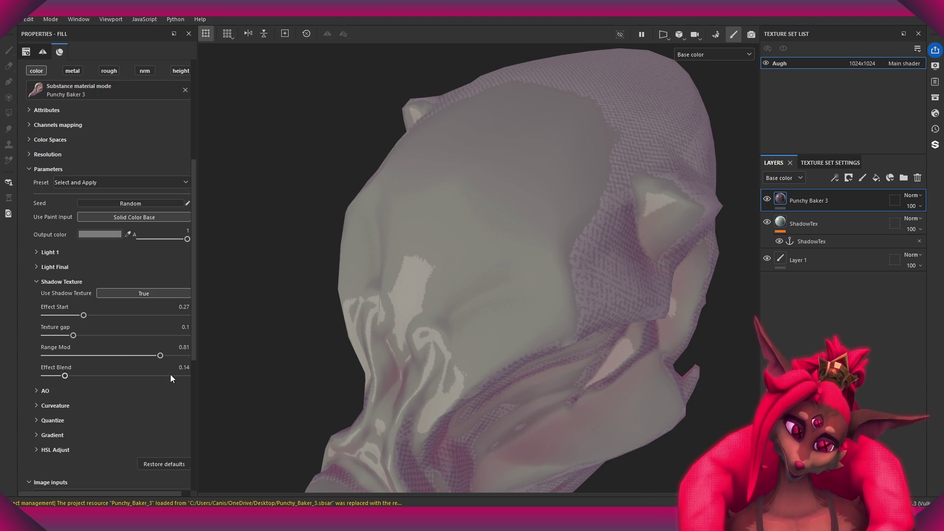
{"action": "scroll", "coordinate": [109, 361], "scroll_direction": "down", "scroll_amount": 4}
{"action": "scroll", "coordinate": [121, 358], "scroll_direction": "down", "scroll_amount": 1}
{"action": "scroll", "coordinate": [119, 361], "scroll_direction": "down", "scroll_amount": 1}
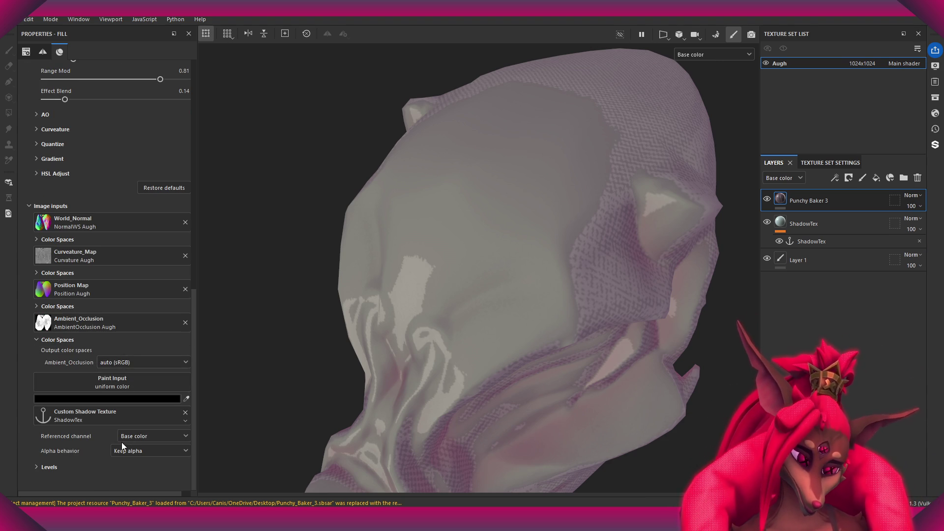
Set the alpha behavior to Extract alpha, after comparing it with Default background color.
{"action": "left_click", "coordinate": [137, 450]}
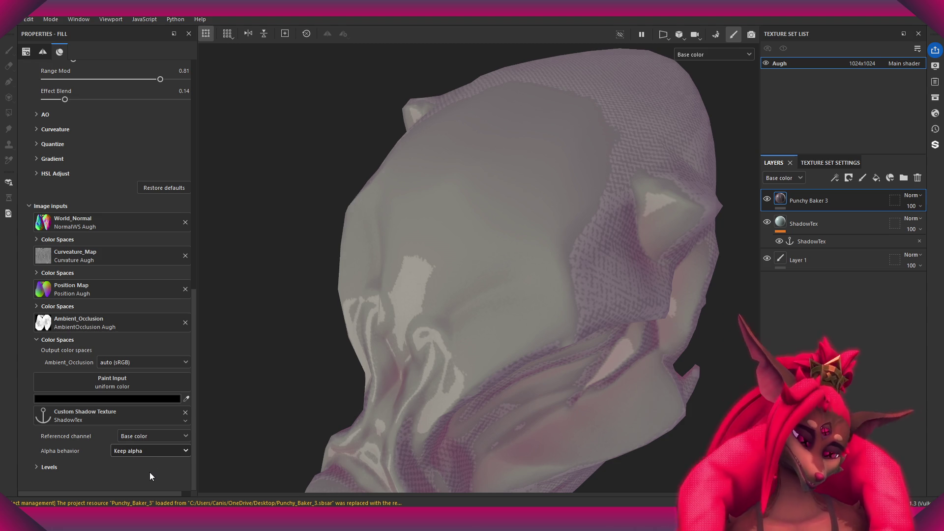
{"action": "left_click", "coordinate": [149, 472]}
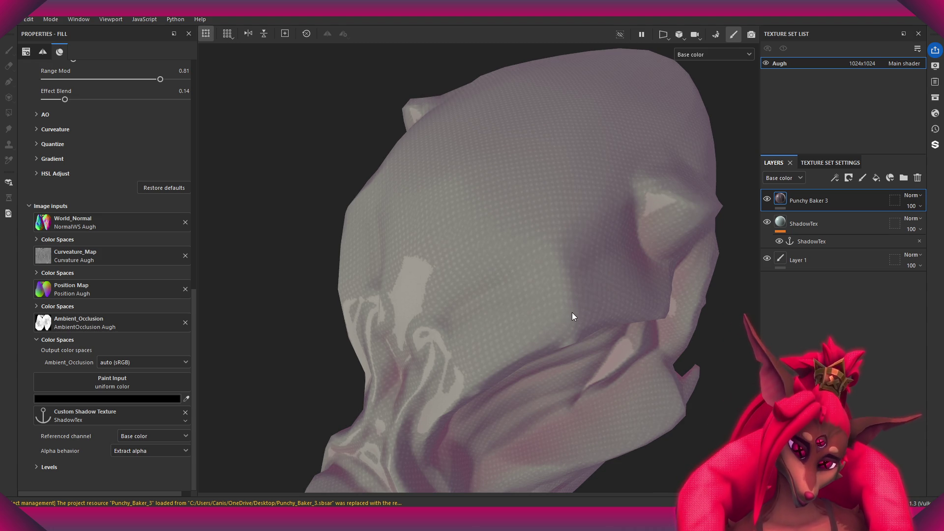
{"action": "mouse_move", "coordinate": [571, 312]}
{"action": "left_mouse_down", "text": "alt"}
{"action": "mouse_move", "coordinate": [580, 297]}
{"action": "mouse_move", "coordinate": [457, 216]}
{"action": "mouse_move", "coordinate": [506, 310]}
{"action": "left_mouse_up", "text": "alt"}
{"action": "left_click", "coordinate": [136, 456]}
{"action": "left_click", "coordinate": [143, 483]}
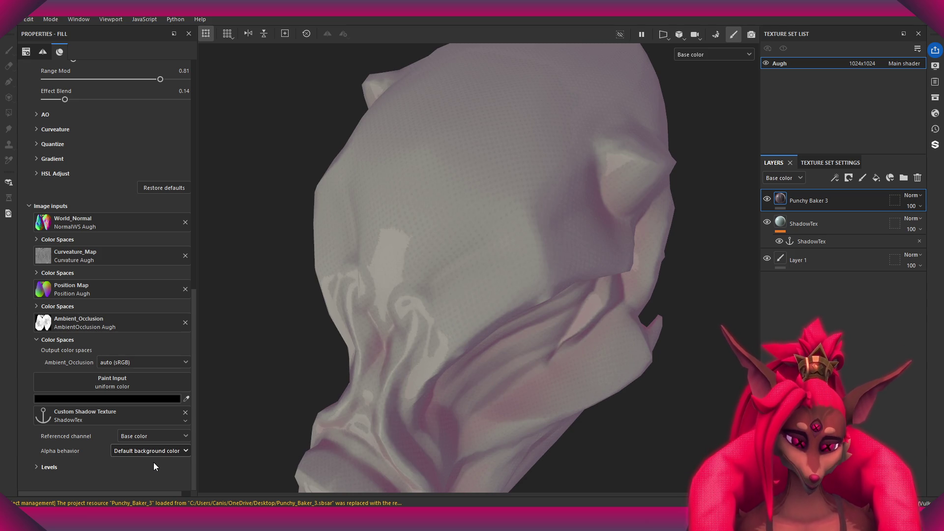
{"action": "mouse_move", "coordinate": [435, 383]}
{"action": "left_mouse_down", "text": "alt"}
{"action": "mouse_move", "coordinate": [355, 418]}
{"action": "mouse_move", "coordinate": [363, 433]}
{"action": "left_mouse_up", "text": "alt"}
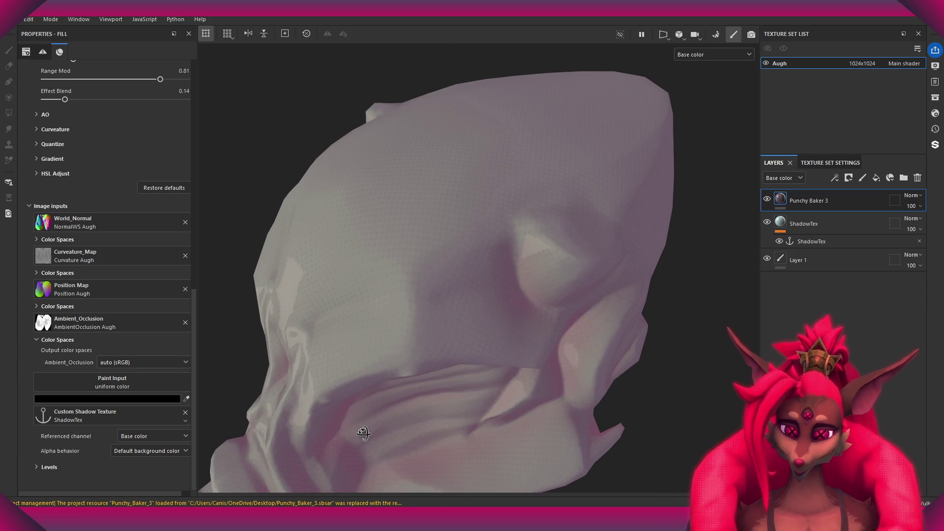
{"action": "left_click", "coordinate": [131, 455]}
{"action": "left_click", "coordinate": [141, 470]}
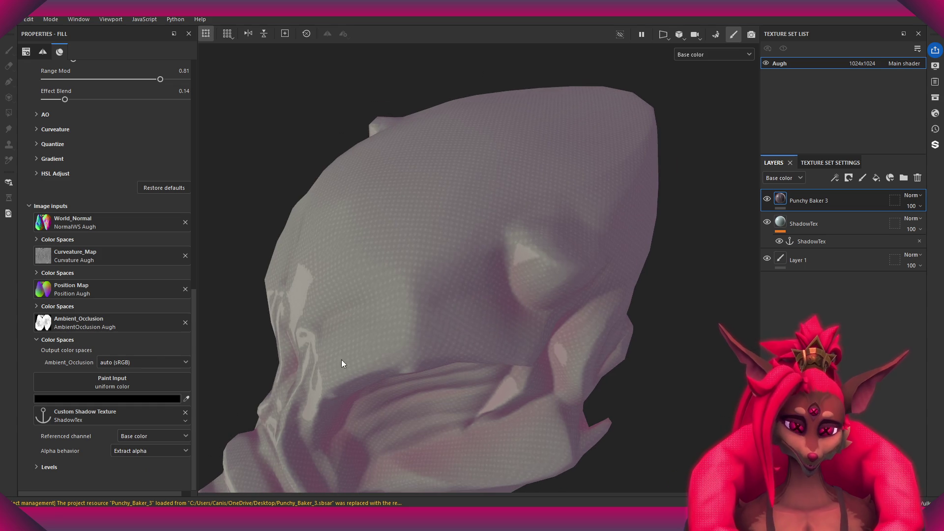
Lower Effect Start to 0.18 and Range Mod to about 0.57, then select the ShadowTex fill.
{"action": "scroll", "coordinate": [132, 201], "scroll_direction": "up", "scroll_amount": 3}
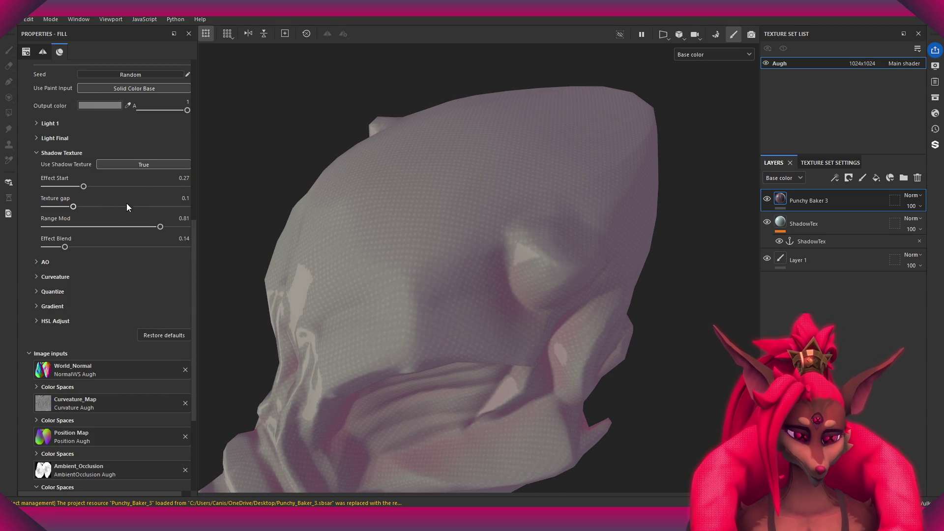
{"action": "left_click_drag", "start_coordinate": [83, 187], "coordinate": [70, 191]}
{"action": "mouse_move", "coordinate": [162, 227]}
{"action": "left_mouse_down"}
{"action": "mouse_move", "coordinate": [125, 231]}
{"action": "mouse_move", "coordinate": [160, 227]}
{"action": "left_mouse_up"}
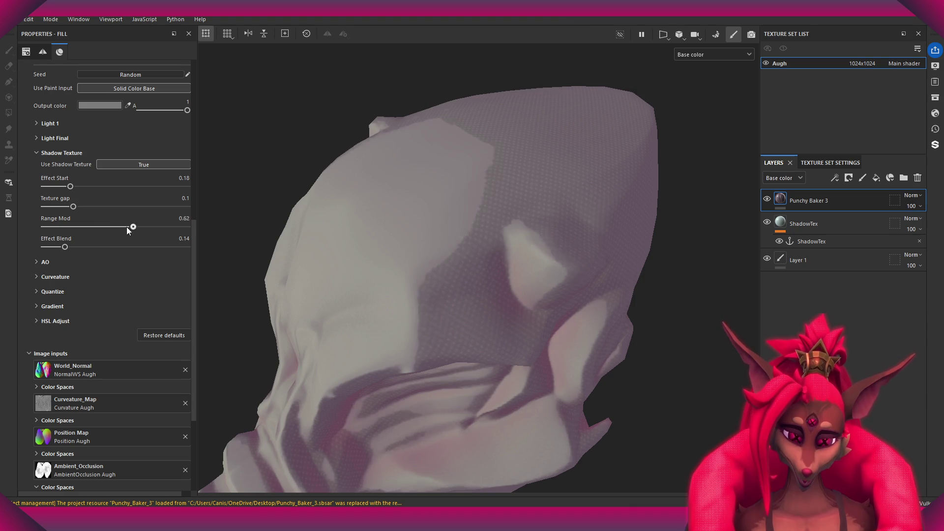
{"action": "mouse_move", "coordinate": [403, 324]}
{"action": "left_mouse_down", "text": "alt"}
{"action": "mouse_move", "coordinate": [370, 328]}
{"action": "mouse_move", "coordinate": [508, 387]}
{"action": "left_mouse_up", "text": "alt"}
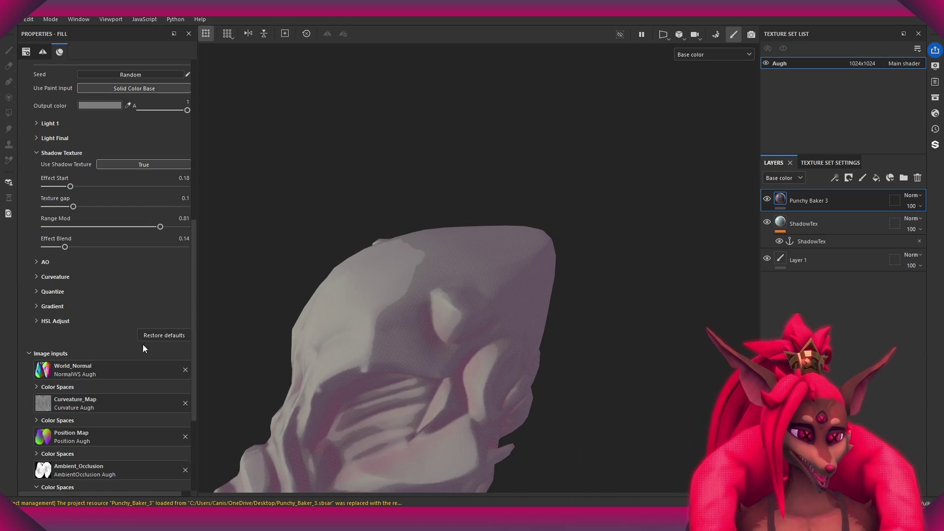
{"action": "scroll", "coordinate": [143, 344], "scroll_direction": "down", "scroll_amount": 3}
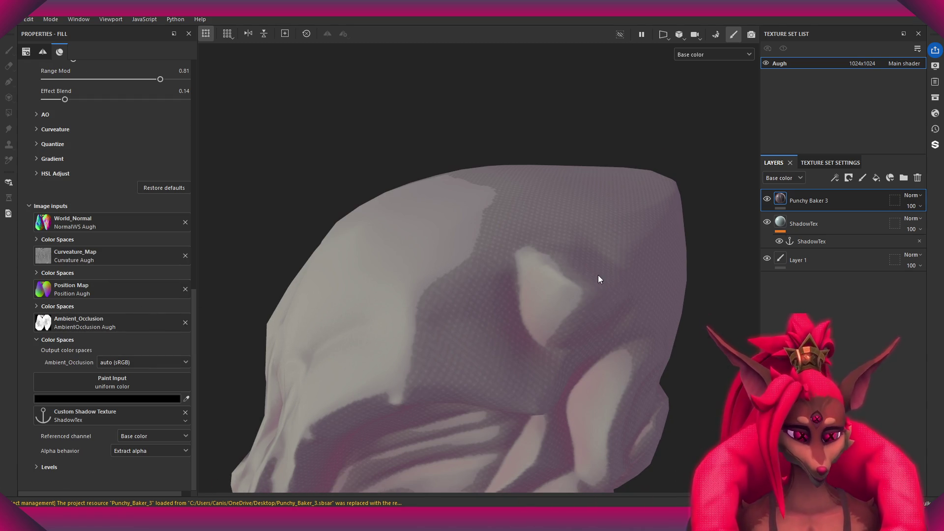
{"action": "left_click", "coordinate": [811, 263]}
{"action": "left_click", "coordinate": [806, 226]}
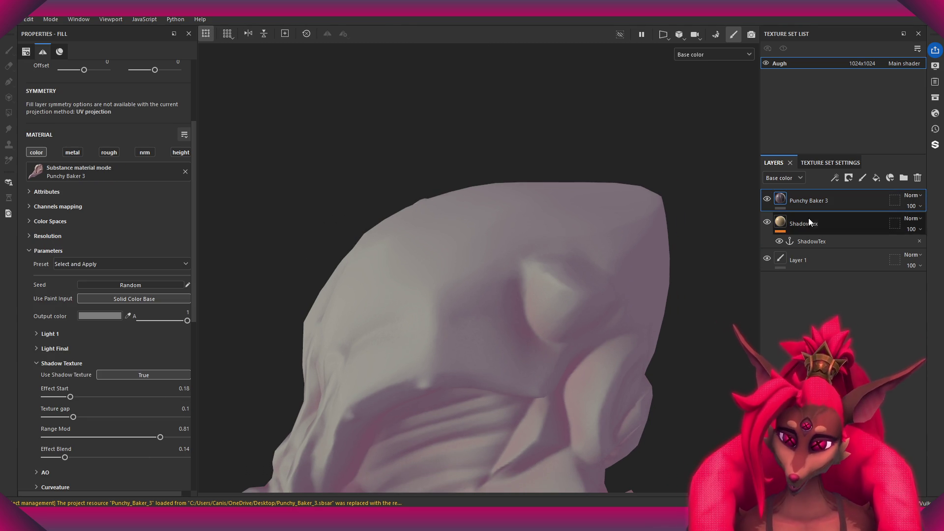
Raise the shadow texture's Range Mod to 0.81.
{"action": "scroll", "coordinate": [143, 324], "scroll_direction": "down", "scroll_amount": 5}
{"action": "scroll", "coordinate": [133, 275], "scroll_direction": "up", "scroll_amount": 2}
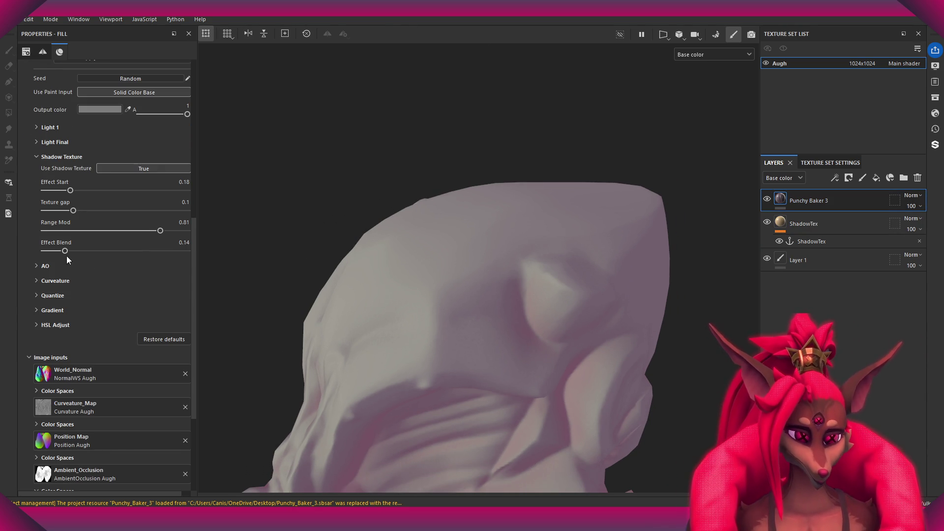
{"action": "scroll", "coordinate": [90, 377], "scroll_direction": "down", "scroll_amount": 3}
{"action": "scroll", "coordinate": [89, 377], "scroll_direction": "up", "scroll_amount": 4}
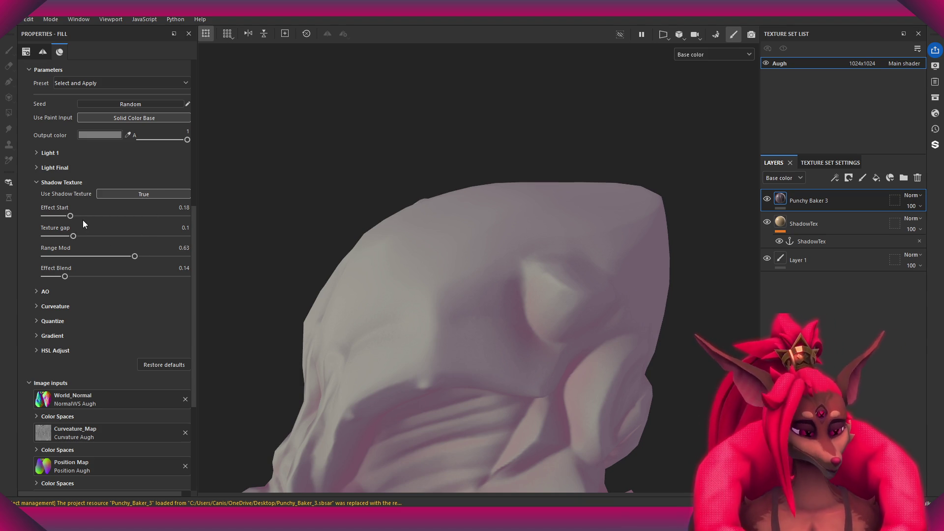
{"action": "left_click_drag", "start_coordinate": [134, 256], "coordinate": [159, 256]}
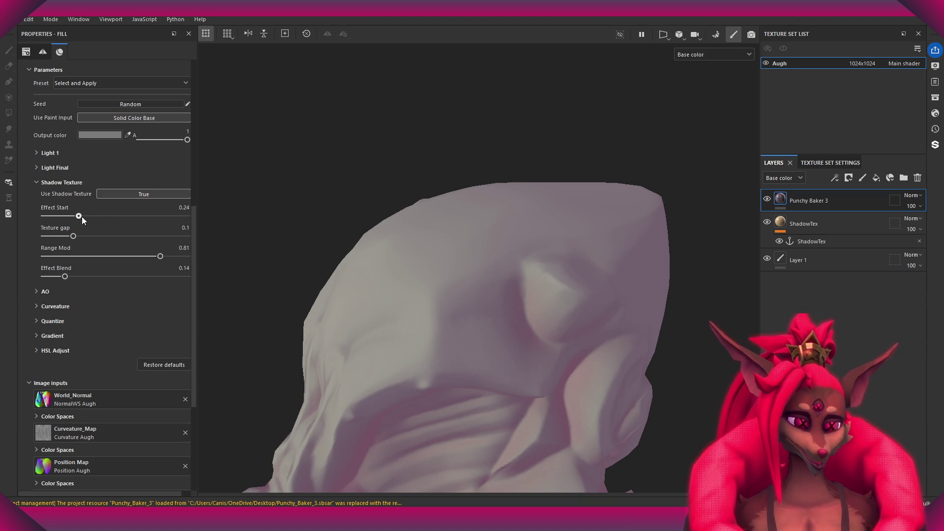
Orbit and zoom in on the head, then bring the shadow Texture gap down to 0.03.
{"action": "scroll", "coordinate": [106, 412], "scroll_direction": "down", "scroll_amount": 3}
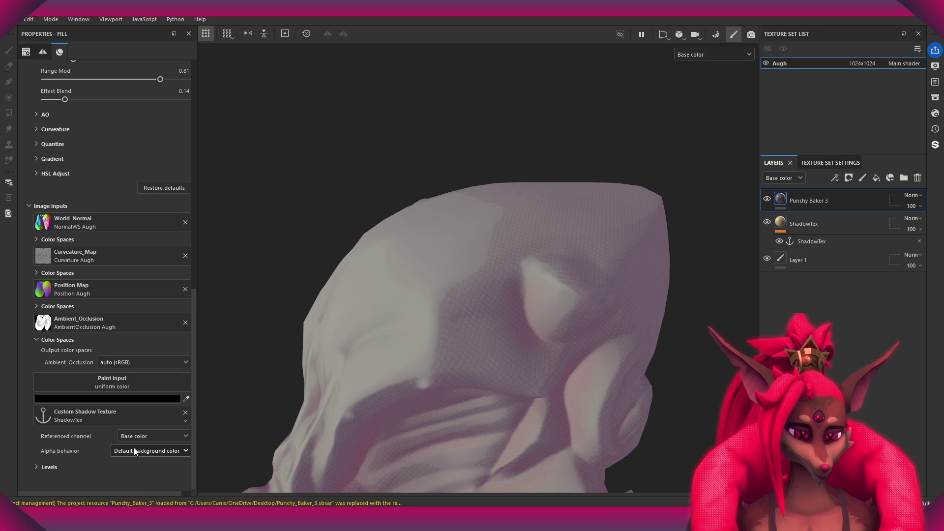
{"action": "mouse_move", "coordinate": [520, 327]}
{"action": "left_mouse_down", "text": "alt"}
{"action": "mouse_move", "coordinate": [481, 321]}
{"action": "mouse_move", "coordinate": [491, 207]}
{"action": "mouse_move", "coordinate": [489, 229]}
{"action": "left_mouse_up", "text": "alt"}
{"action": "right_click_drag", "start_coordinate": [489, 229], "coordinate": [441, 358], "text": "alt"}
{"action": "scroll", "coordinate": [112, 275], "scroll_direction": "up", "scroll_amount": 4}
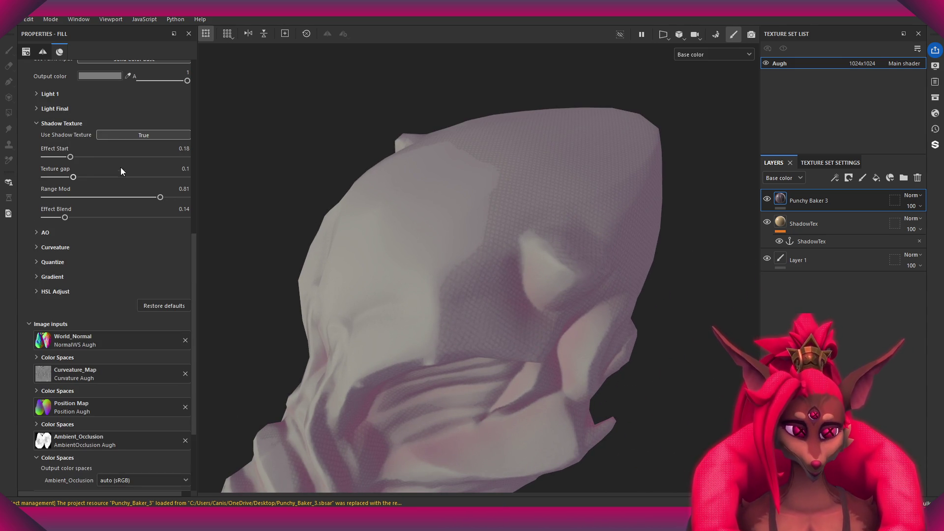
{"action": "mouse_move", "coordinate": [76, 177]}
{"action": "left_mouse_down"}
{"action": "mouse_move", "coordinate": [51, 179]}
{"action": "mouse_move", "coordinate": [73, 186]}
{"action": "mouse_move", "coordinate": [34, 186]}
{"action": "left_mouse_up"}
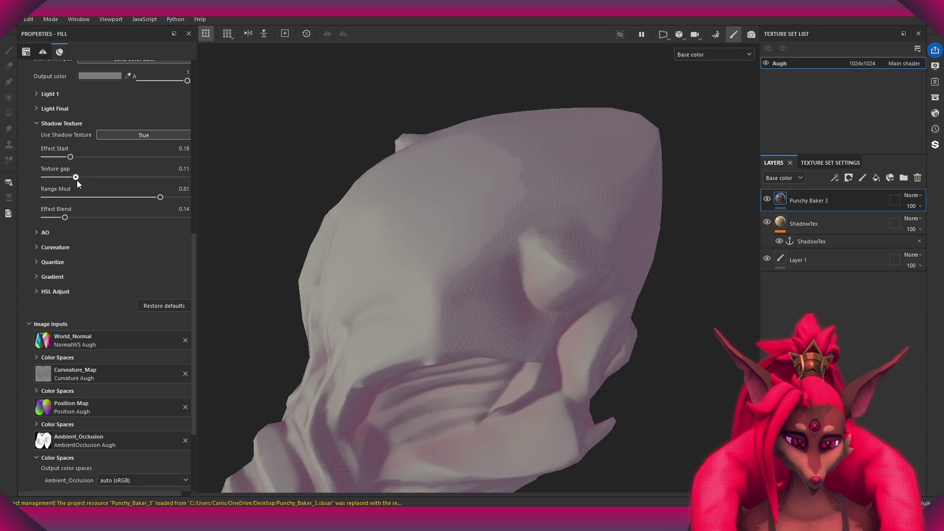
{"action": "left_click_drag", "start_coordinate": [60, 177], "coordinate": [54, 176]}
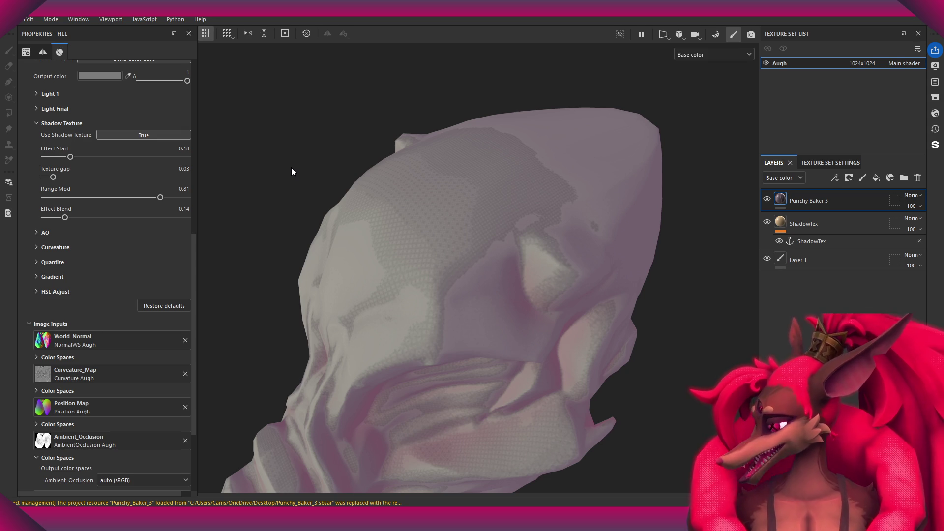
Orbit around the head to inspect the denser dither pattern, then switch to Substance Designer.
{"action": "mouse_move", "coordinate": [457, 237]}
{"action": "left_mouse_down", "text": "alt"}
{"action": "mouse_move", "coordinate": [532, 294]}
{"action": "mouse_move", "coordinate": [493, 284]}
{"action": "mouse_move", "coordinate": [494, 296]}
{"action": "left_mouse_up", "text": "alt"}
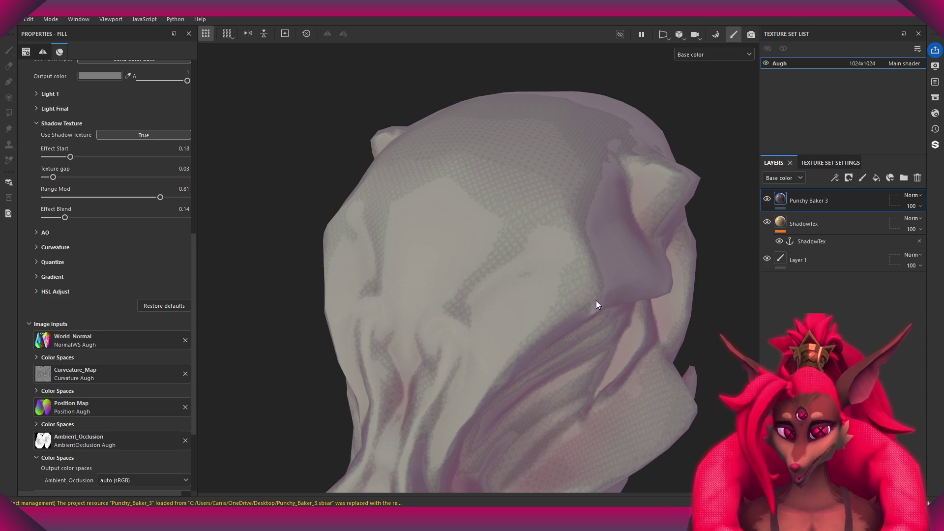
{"action": "scroll", "coordinate": [199, 397], "scroll_direction": "down", "scroll_amount": 1}
{"action": "scroll", "coordinate": [148, 423], "scroll_direction": "down", "scroll_amount": 3}
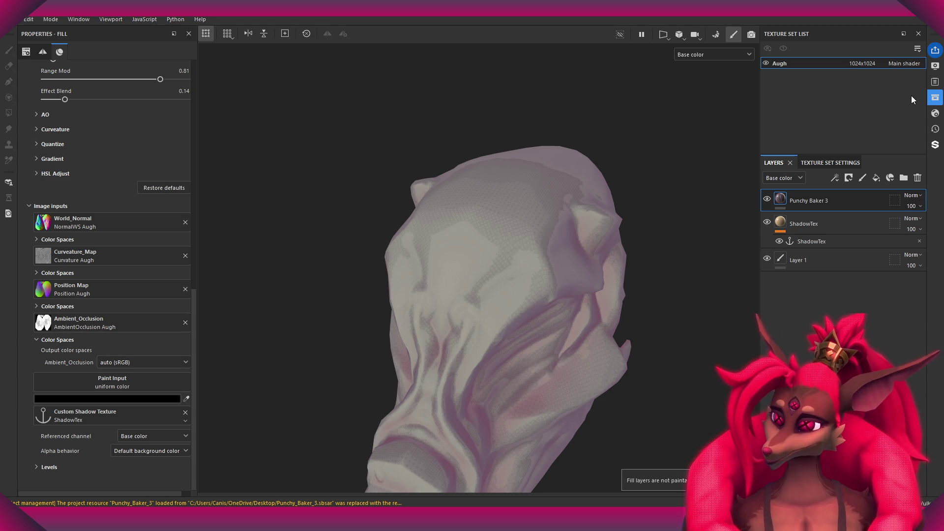
{"action": "mouse_move", "coordinate": [514, 264]}
{"action": "left_mouse_down", "text": "alt"}
{"action": "mouse_move", "coordinate": [482, 255]}
{"action": "mouse_move", "coordinate": [556, 264]}
{"action": "left_mouse_up", "text": "alt"}
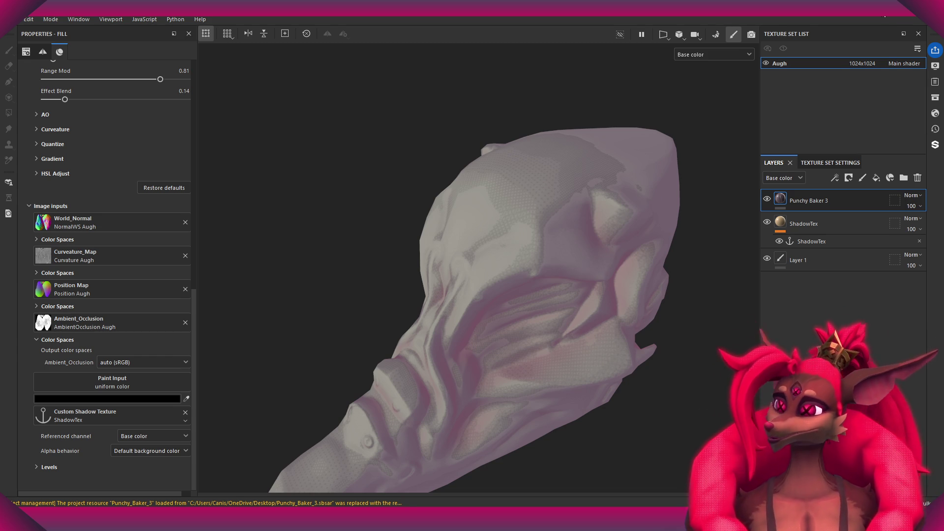
{"action": "key", "text": "alt+Tab"}
Pan through the pixel processor function's Subtraction nodes, nudging one slightly down-right.
{"action": "scroll", "coordinate": [405, 180], "scroll_direction": "down", "scroll_amount": 3}
{"action": "scroll", "coordinate": [453, 150], "scroll_direction": "down", "scroll_amount": 2}
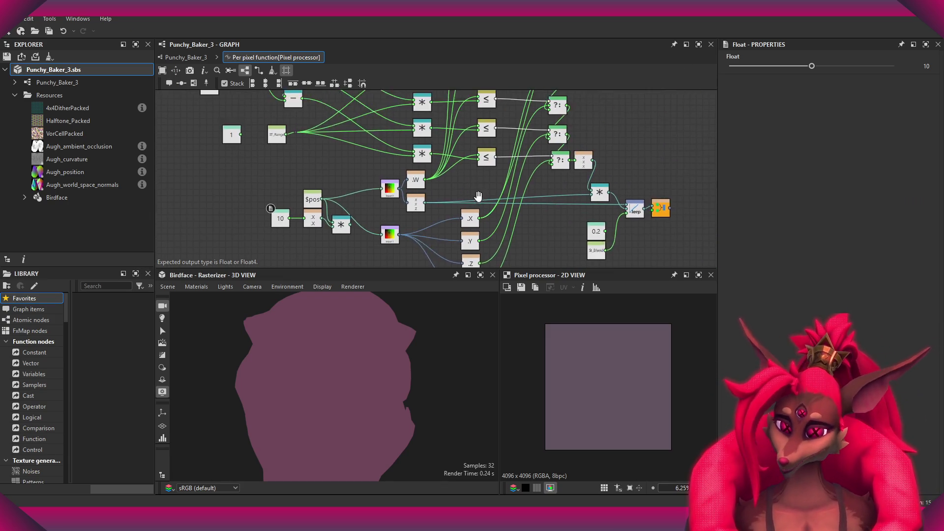
{"action": "middle_click_drag", "start_coordinate": [453, 150], "coordinate": [476, 176]}
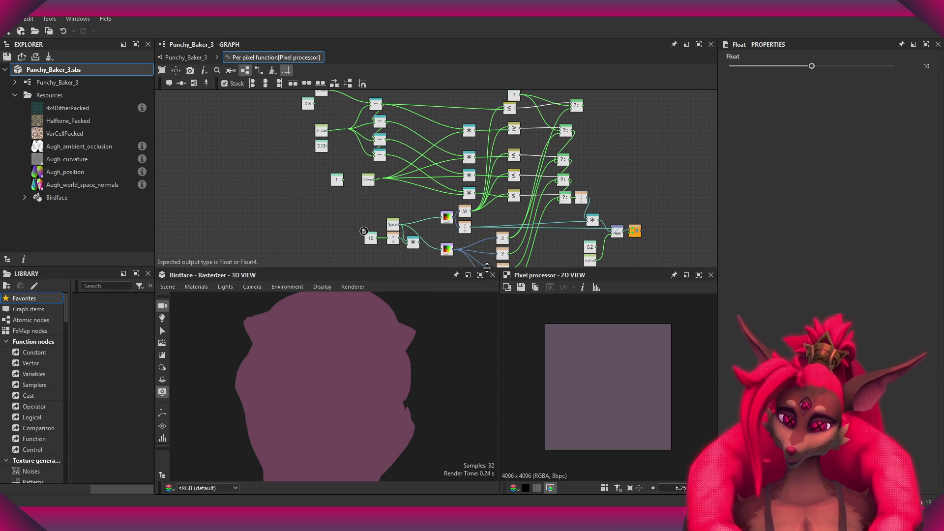
{"action": "left_click_drag", "start_coordinate": [485, 268], "coordinate": [485, 328]}
{"action": "scroll", "coordinate": [467, 208], "scroll_direction": "up", "scroll_amount": 4}
{"action": "scroll", "coordinate": [468, 208], "scroll_direction": "down", "scroll_amount": 2}
{"action": "scroll", "coordinate": [462, 148], "scroll_direction": "up", "scroll_amount": 3}
{"action": "middle_click_drag", "start_coordinate": [458, 248], "coordinate": [462, 209]}
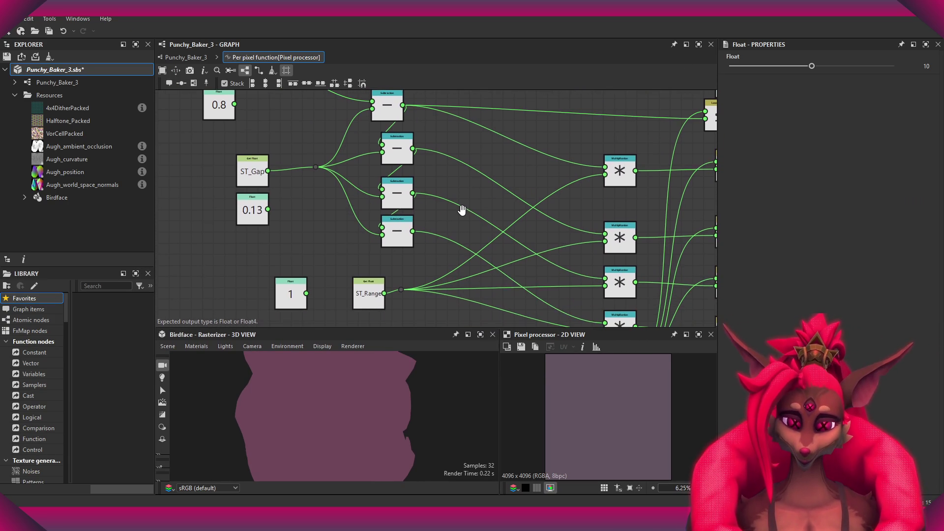
{"action": "left_click_drag", "start_coordinate": [397, 228], "coordinate": [403, 239]}
{"action": "scroll", "coordinate": [433, 221], "scroll_direction": "down", "scroll_amount": 1}
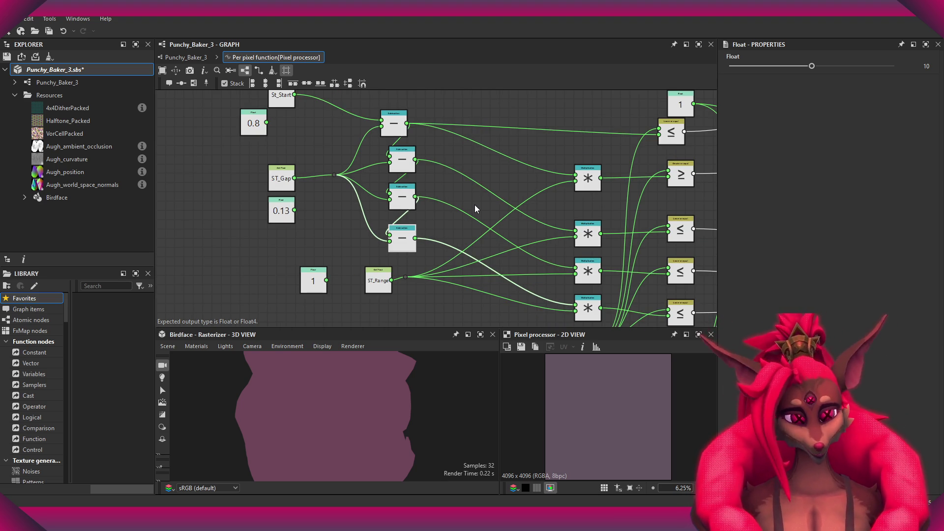
{"action": "mouse_move", "coordinate": [474, 158]}
{"action": "middle_mouse_down"}
{"action": "mouse_move", "coordinate": [352, 179]}
{"action": "mouse_move", "coordinate": [476, 206]}
{"action": "mouse_move", "coordinate": [467, 229]}
{"action": "mouse_move", "coordinate": [494, 250]}
{"action": "mouse_move", "coordinate": [566, 257]}
{"action": "middle_mouse_up"}
{"action": "scroll", "coordinate": [352, 179], "scroll_direction": "down", "scroll_amount": 2}
{"action": "scroll", "coordinate": [447, 217], "scroll_direction": "up", "scroll_amount": 2}
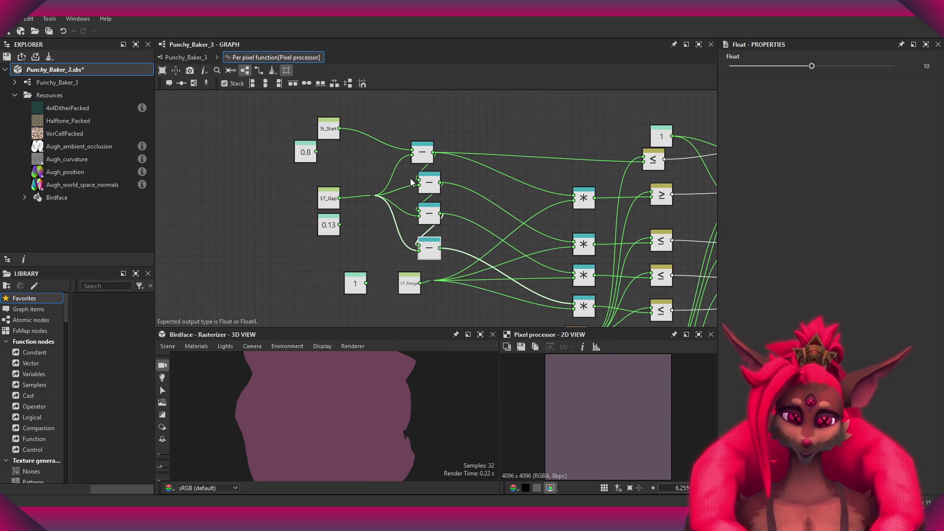
{"action": "scroll", "coordinate": [344, 163], "scroll_direction": "up", "scroll_amount": 3}
{"action": "mouse_move", "coordinate": [369, 172]}
{"action": "middle_mouse_down"}
{"action": "mouse_move", "coordinate": [372, 222]}
{"action": "mouse_move", "coordinate": [388, 198]}
{"action": "middle_mouse_up"}
{"action": "scroll", "coordinate": [373, 221], "scroll_direction": "down", "scroll_amount": 2}
Pan across the multiply, Lower-or-equal, Lerp, .W swizzle and texture sampling nodes.
{"action": "middle_click_drag", "start_coordinate": [393, 161], "coordinate": [346, 102]}
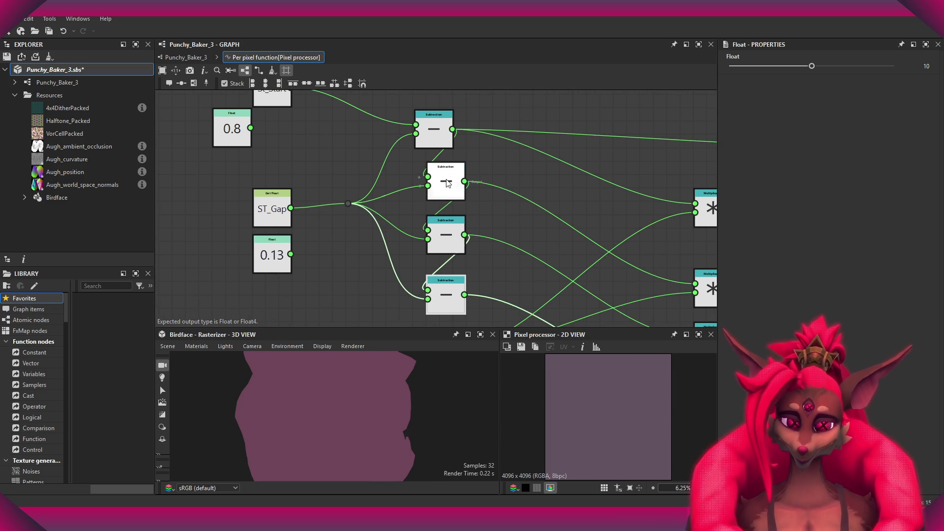
{"action": "middle_click_drag", "start_coordinate": [329, 205], "coordinate": [331, 185]}
{"action": "scroll", "coordinate": [386, 229], "scroll_direction": "down", "scroll_amount": 2}
{"action": "middle_click_drag", "start_coordinate": [419, 269], "coordinate": [380, 218]}
{"action": "scroll", "coordinate": [380, 218], "scroll_direction": "down", "scroll_amount": 3}
{"action": "scroll", "coordinate": [514, 247], "scroll_direction": "up", "scroll_amount": 3}
{"action": "scroll", "coordinate": [467, 253], "scroll_direction": "up", "scroll_amount": 1}
{"action": "scroll", "coordinate": [385, 256], "scroll_direction": "down", "scroll_amount": 1}
{"action": "middle_click_drag", "start_coordinate": [383, 256], "coordinate": [387, 272]}
{"action": "scroll", "coordinate": [387, 272], "scroll_direction": "down", "scroll_amount": 1}
{"action": "mouse_move", "coordinate": [442, 285]}
{"action": "middle_mouse_down"}
{"action": "mouse_move", "coordinate": [405, 268]}
{"action": "mouse_move", "coordinate": [470, 235]}
{"action": "mouse_move", "coordinate": [340, 238]}
{"action": "mouse_move", "coordinate": [442, 246]}
{"action": "mouse_move", "coordinate": [401, 261]}
{"action": "middle_mouse_up"}
{"action": "scroll", "coordinate": [442, 246], "scroll_direction": "down", "scroll_amount": 2}
{"action": "scroll", "coordinate": [401, 261], "scroll_direction": "up", "scroll_amount": 2}
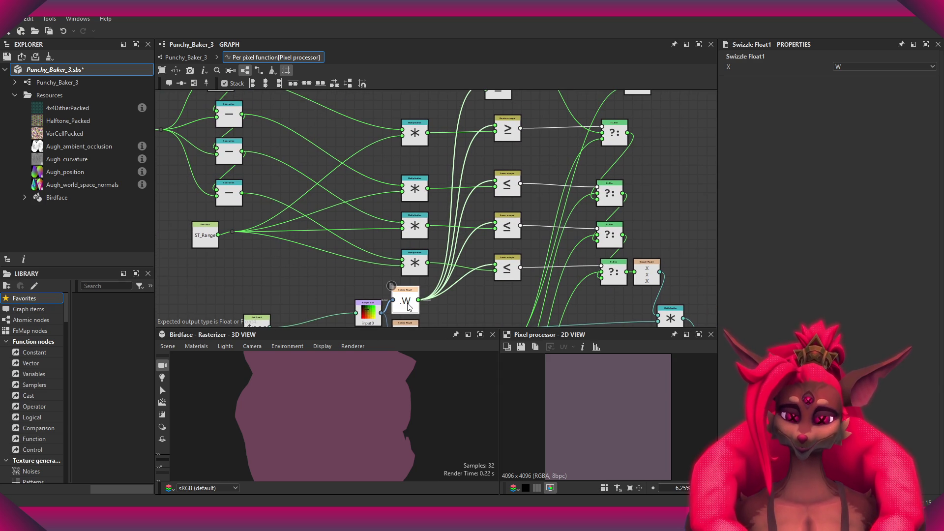
{"action": "scroll", "coordinate": [415, 306], "scroll_direction": "up", "scroll_amount": 5}
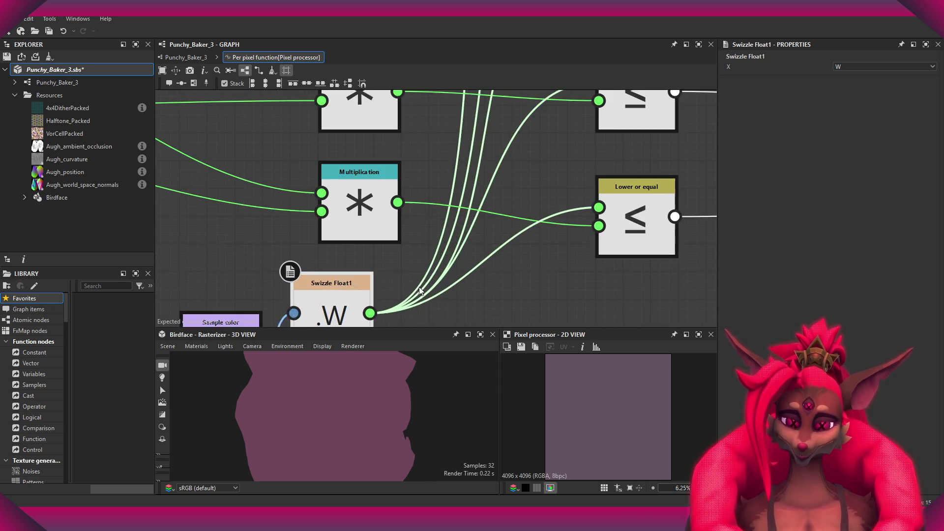
{"action": "middle_click_drag", "start_coordinate": [517, 196], "coordinate": [501, 196]}
{"action": "scroll", "coordinate": [480, 190], "scroll_direction": "down", "scroll_amount": 3}
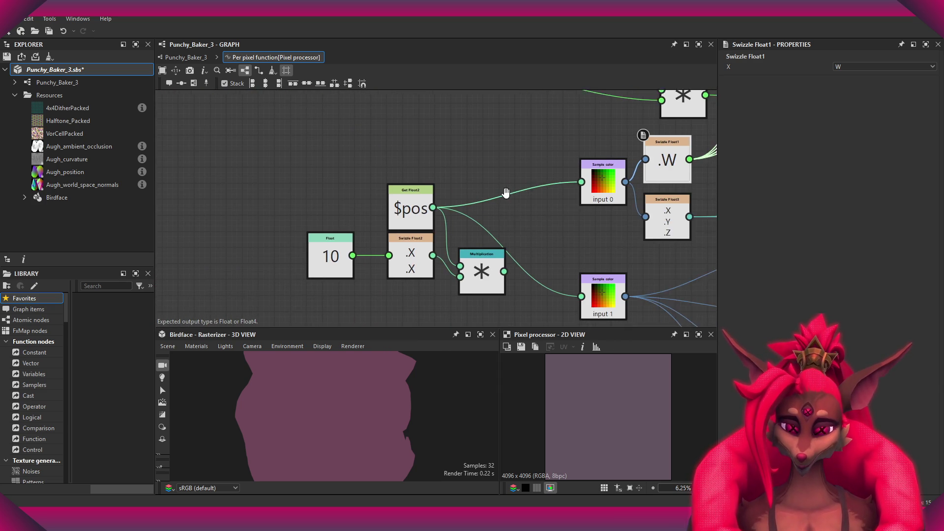
{"action": "mouse_move", "coordinate": [501, 196]}
{"action": "middle_mouse_down"}
{"action": "mouse_move", "coordinate": [288, 283]}
{"action": "mouse_move", "coordinate": [421, 248]}
{"action": "mouse_move", "coordinate": [427, 264]}
{"action": "middle_mouse_up"}
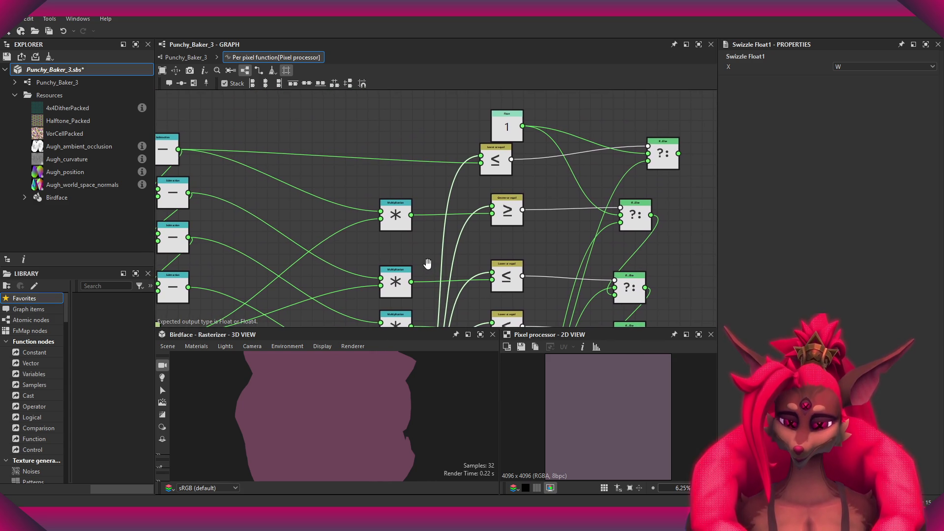
{"action": "scroll", "coordinate": [487, 160], "scroll_direction": "up", "scroll_amount": 3}
{"action": "scroll", "coordinate": [465, 229], "scroll_direction": "up", "scroll_amount": 3}
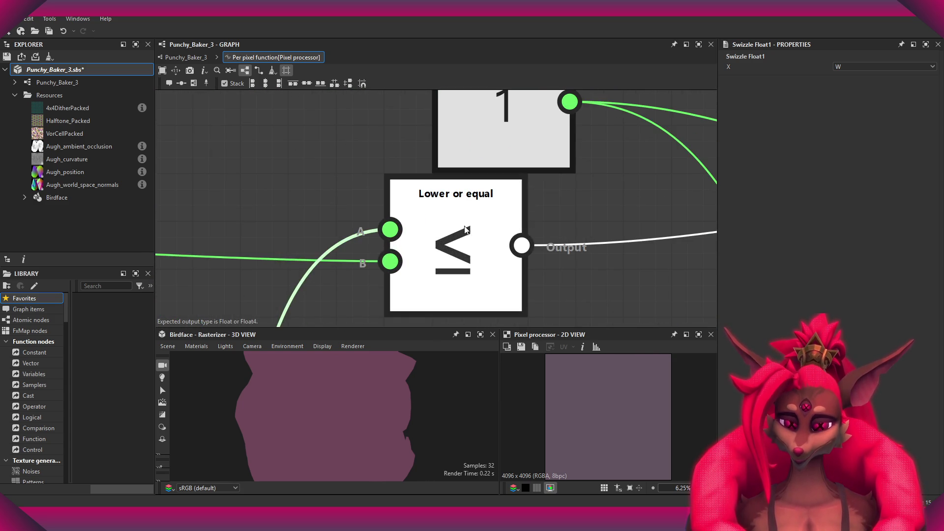
{"action": "scroll", "coordinate": [465, 229], "scroll_direction": "down", "scroll_amount": 5}
{"action": "scroll", "coordinate": [456, 258], "scroll_direction": "up", "scroll_amount": 2}
{"action": "scroll", "coordinate": [456, 258], "scroll_direction": "up", "scroll_amount": 2}
{"action": "middle_click_drag", "start_coordinate": [439, 211], "coordinate": [434, 190]}
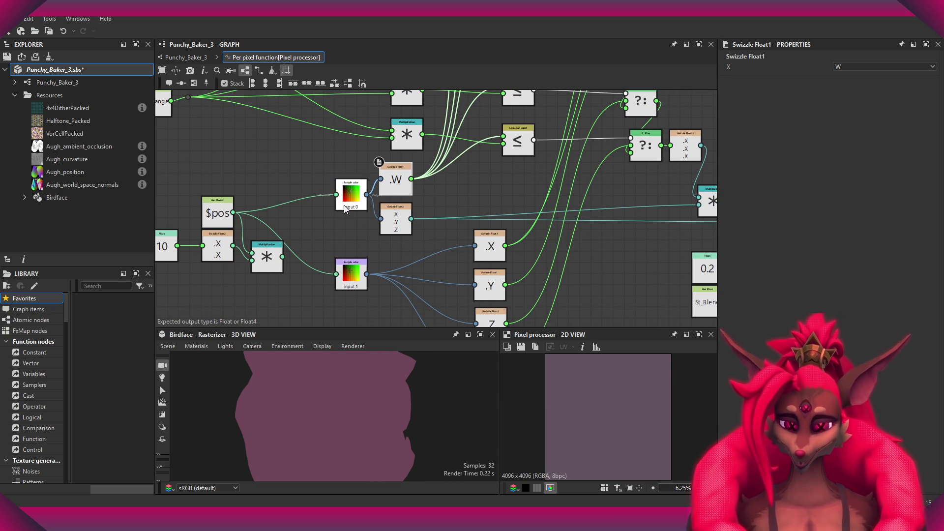
{"action": "middle_click_drag", "start_coordinate": [362, 218], "coordinate": [407, 232]}
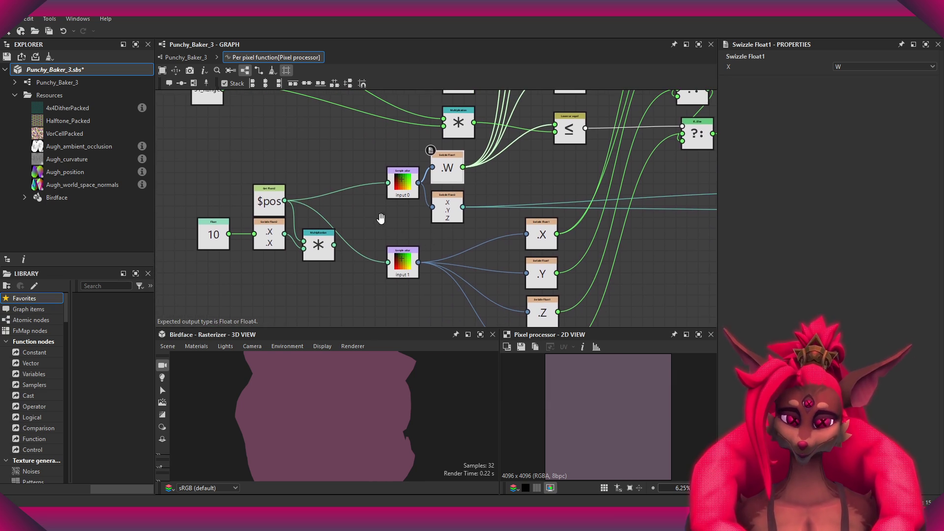
{"action": "scroll", "coordinate": [407, 233], "scroll_direction": "down", "scroll_amount": 2}
{"action": "scroll", "coordinate": [393, 226], "scroll_direction": "down", "scroll_amount": 2}
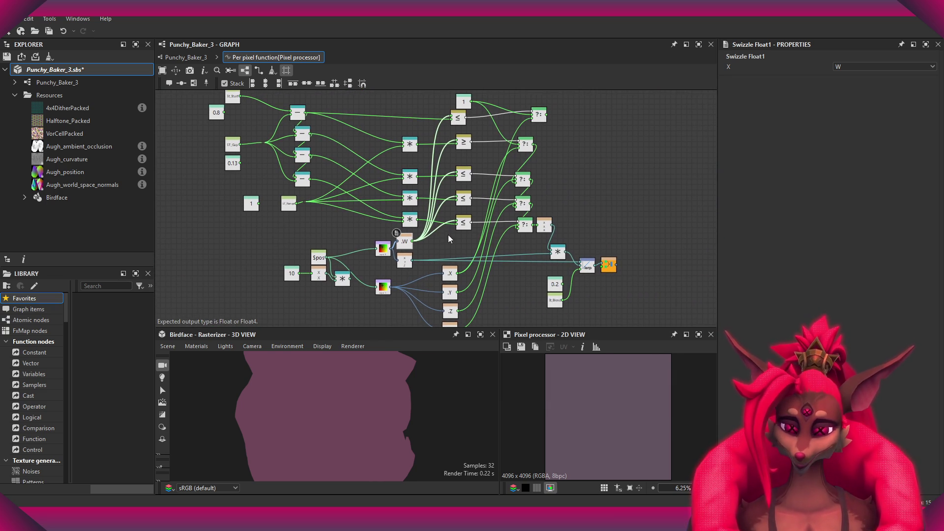
{"action": "scroll", "coordinate": [374, 220], "scroll_direction": "up", "scroll_amount": 2}
{"action": "middle_click_drag", "start_coordinate": [374, 220], "coordinate": [446, 206]}
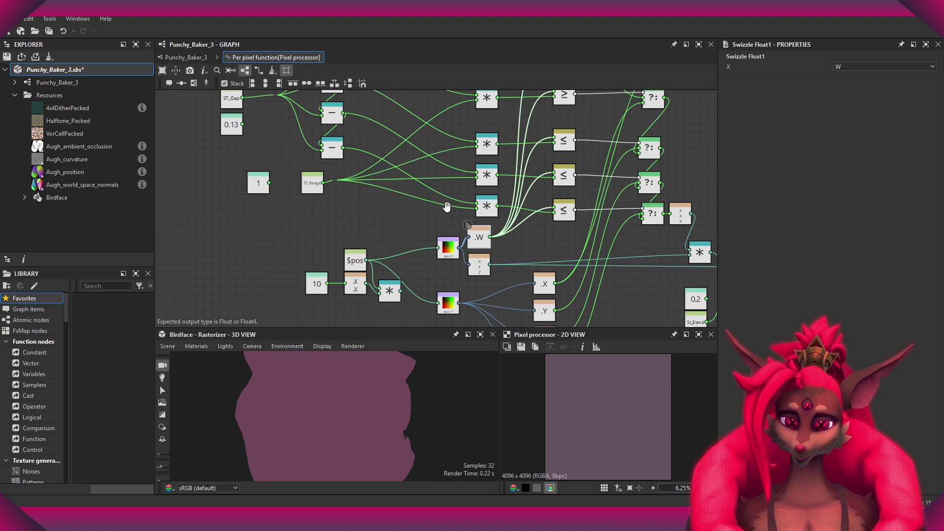
Inspect the shadow texture's Sample color node, then go up to the main Punchy_Baker_3 graph.
{"action": "left_click", "coordinate": [441, 255]}
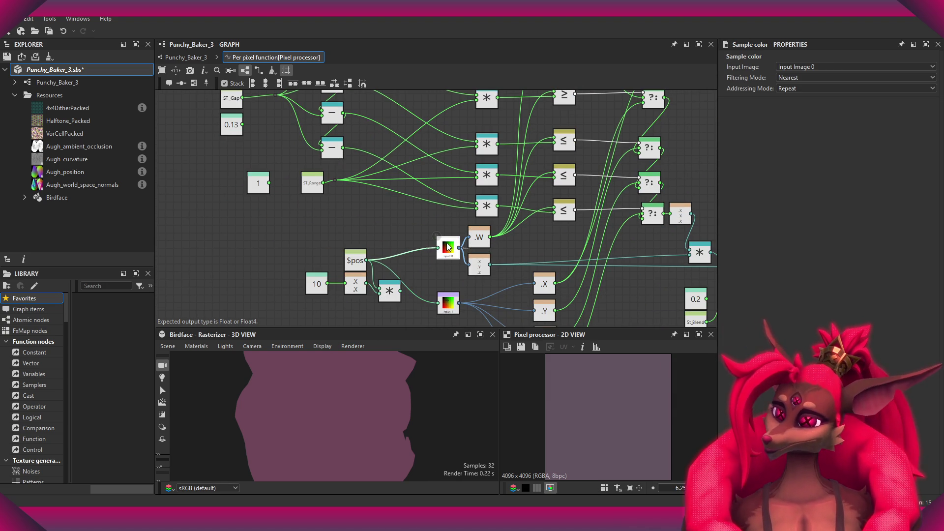
{"action": "left_click", "coordinate": [183, 57]}
{"action": "scroll", "coordinate": [533, 177], "scroll_direction": "down", "scroll_amount": 2}
{"action": "scroll", "coordinate": [538, 201], "scroll_direction": "down", "scroll_amount": 2}
{"action": "scroll", "coordinate": [538, 201], "scroll_direction": "up", "scroll_amount": 5}
{"action": "scroll", "coordinate": [537, 200], "scroll_direction": "up", "scroll_amount": 2}
{"action": "scroll", "coordinate": [538, 200], "scroll_direction": "up", "scroll_amount": 3}
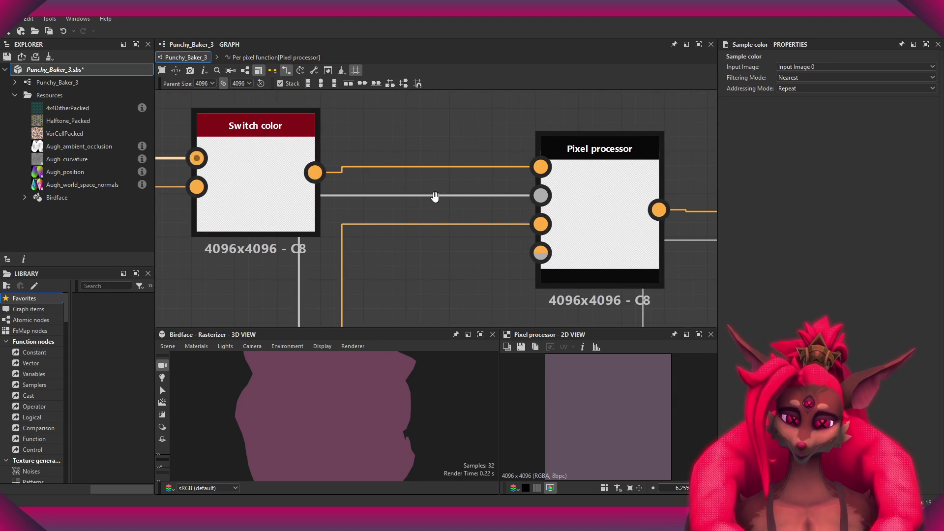
{"action": "scroll", "coordinate": [386, 181], "scroll_direction": "down", "scroll_amount": 2}
Trace the Custom Shadow Texture node into its Pixel processors, then re-enter the per-pixel function.
{"action": "middle_click_drag", "start_coordinate": [386, 182], "coordinate": [573, 225]}
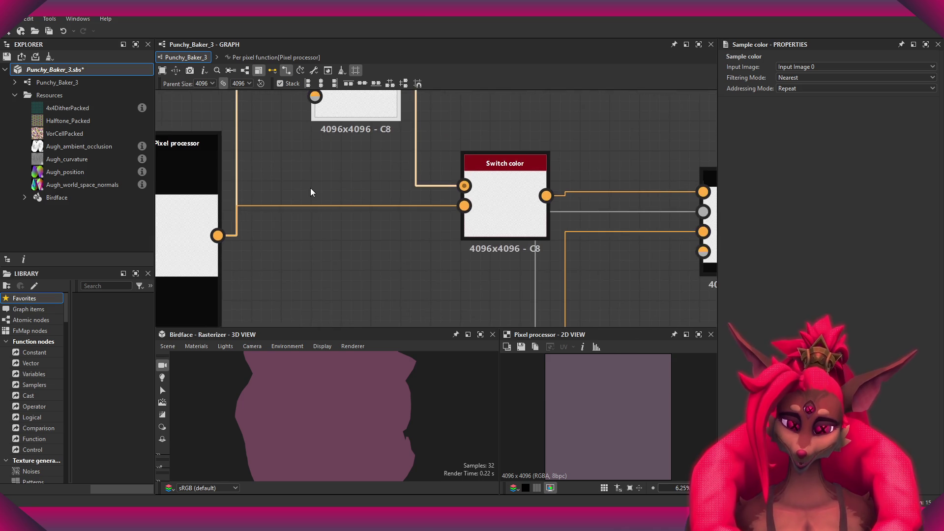
{"action": "scroll", "coordinate": [573, 225], "scroll_direction": "down", "scroll_amount": 1}
{"action": "middle_click_drag", "start_coordinate": [464, 133], "coordinate": [467, 163]}
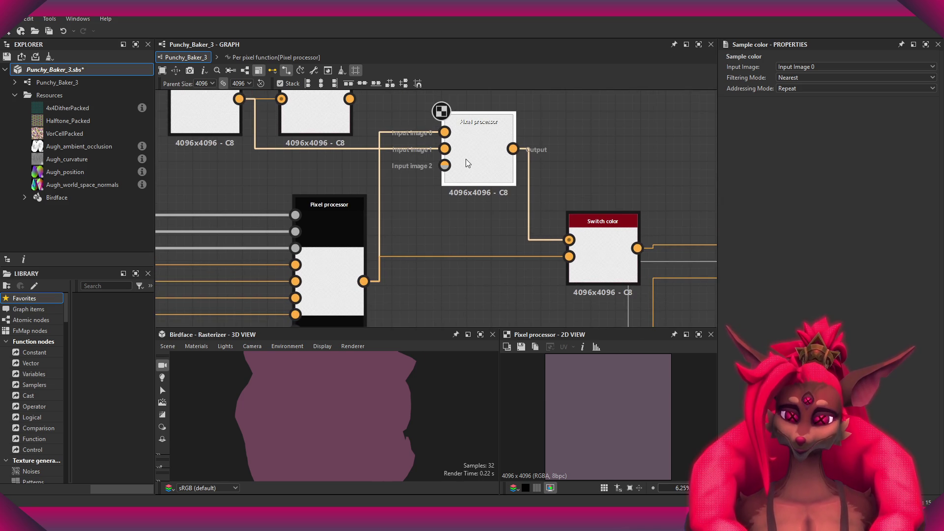
{"action": "middle_click_drag", "start_coordinate": [416, 181], "coordinate": [430, 196]}
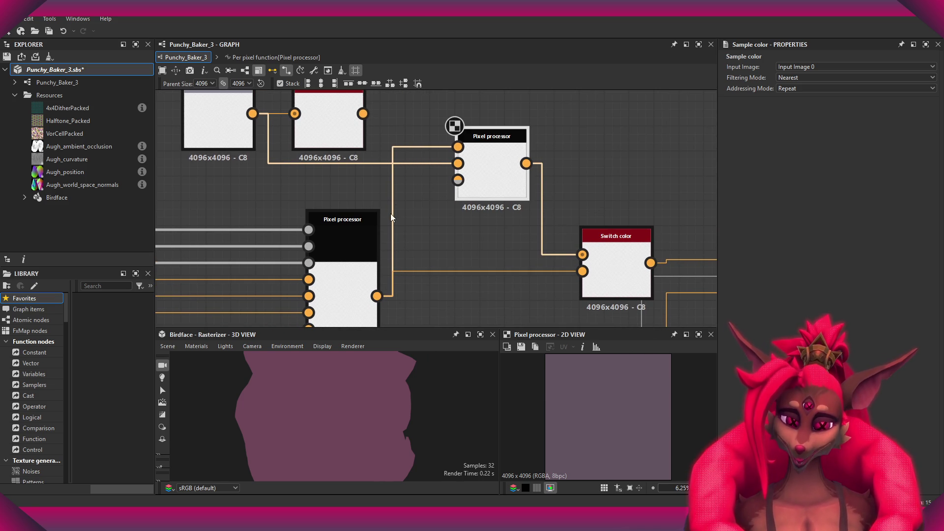
{"action": "scroll", "coordinate": [479, 158], "scroll_direction": "up", "scroll_amount": 1}
{"action": "scroll", "coordinate": [477, 156], "scroll_direction": "up", "scroll_amount": 3}
{"action": "scroll", "coordinate": [458, 163], "scroll_direction": "down", "scroll_amount": 5}
{"action": "scroll", "coordinate": [415, 171], "scroll_direction": "up", "scroll_amount": 1}
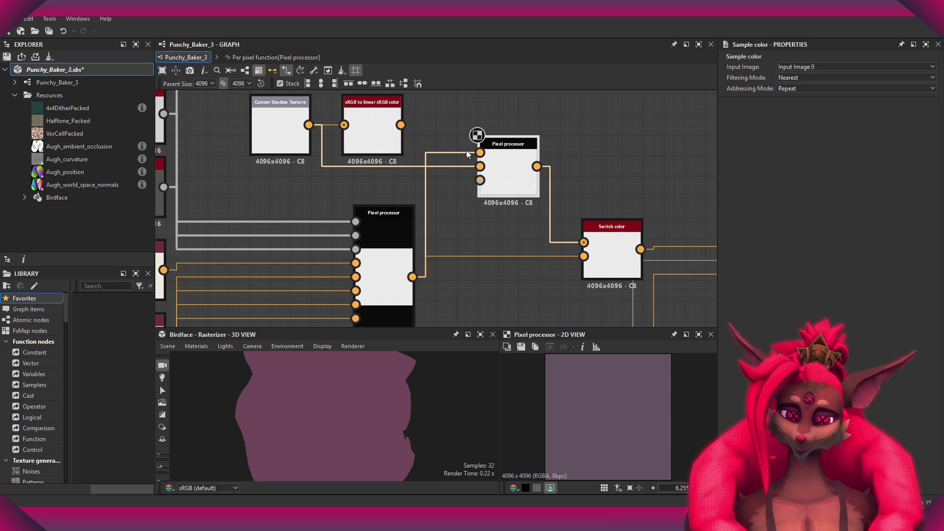
{"action": "middle_click_drag", "start_coordinate": [478, 133], "coordinate": [490, 153]}
{"action": "left_click", "coordinate": [257, 57]}
Pan around the per-pixel network to the lerp and St_Blend blending nodes.
{"action": "scroll", "coordinate": [394, 160], "scroll_direction": "up", "scroll_amount": 2}
{"action": "scroll", "coordinate": [394, 160], "scroll_direction": "up", "scroll_amount": 2}
{"action": "middle_click_drag", "start_coordinate": [386, 247], "coordinate": [309, 227]}
{"action": "scroll", "coordinate": [309, 227], "scroll_direction": "down", "scroll_amount": 1}
{"action": "middle_click_drag", "start_coordinate": [523, 180], "coordinate": [520, 217]}
{"action": "scroll", "coordinate": [520, 217], "scroll_direction": "down", "scroll_amount": 1}
{"action": "middle_click_drag", "start_coordinate": [540, 170], "coordinate": [525, 201]}
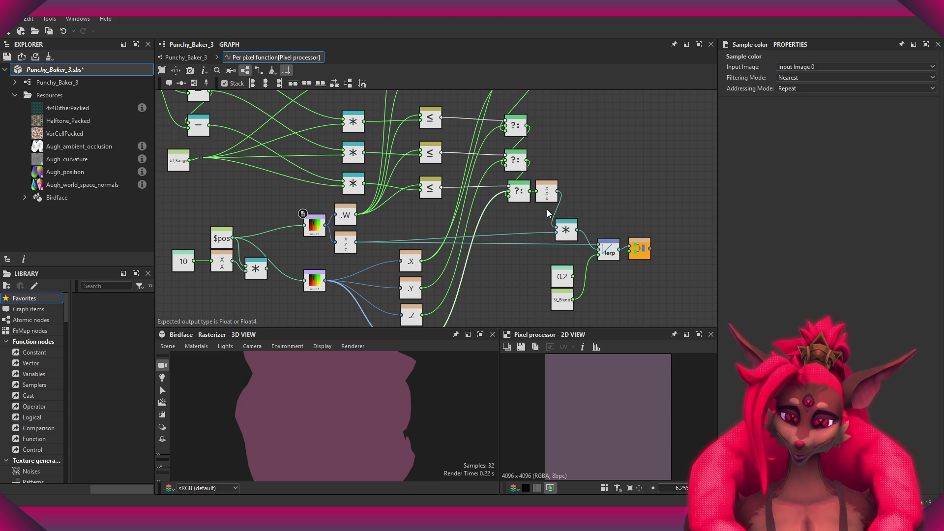
{"action": "scroll", "coordinate": [519, 198], "scroll_direction": "up", "scroll_amount": 1}
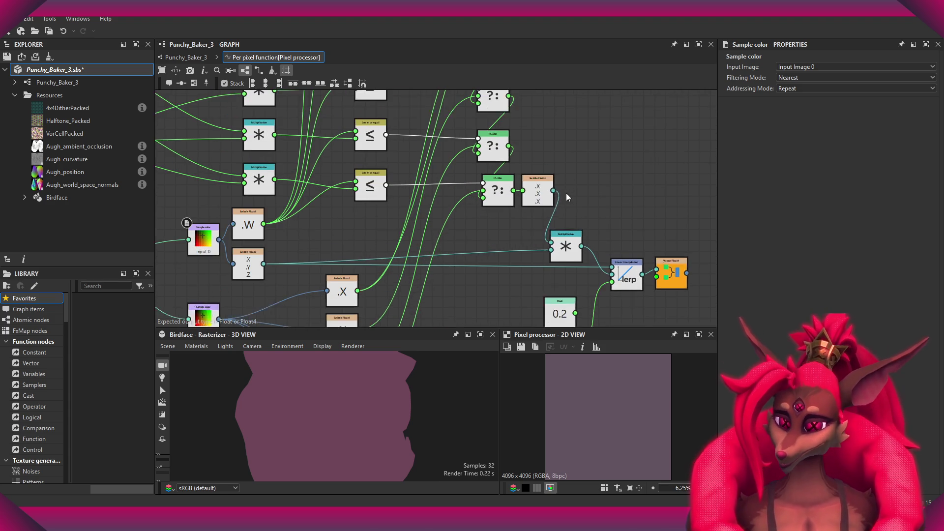
{"action": "middle_click_drag", "start_coordinate": [538, 191], "coordinate": [538, 215]}
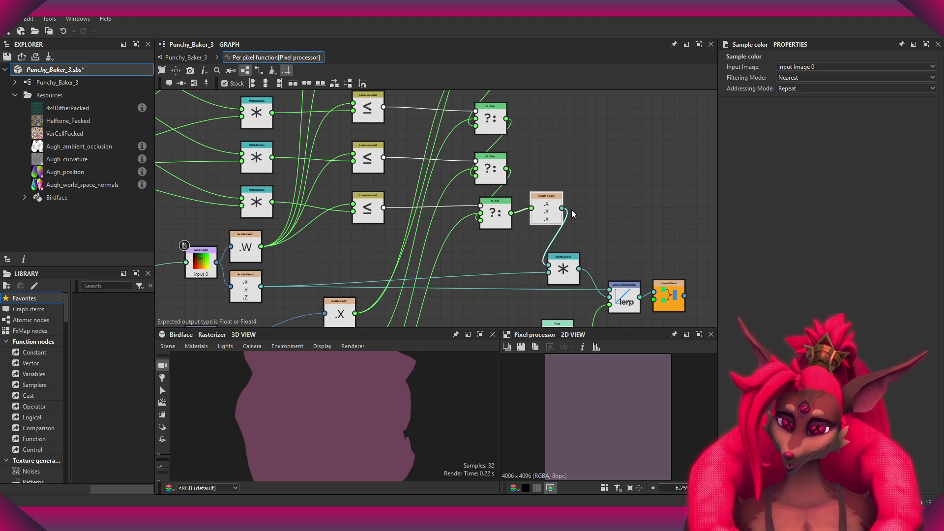
{"action": "scroll", "coordinate": [569, 214], "scroll_direction": "up", "scroll_amount": 2}
{"action": "scroll", "coordinate": [541, 222], "scroll_direction": "up", "scroll_amount": 1}
{"action": "scroll", "coordinate": [503, 231], "scroll_direction": "up", "scroll_amount": 1}
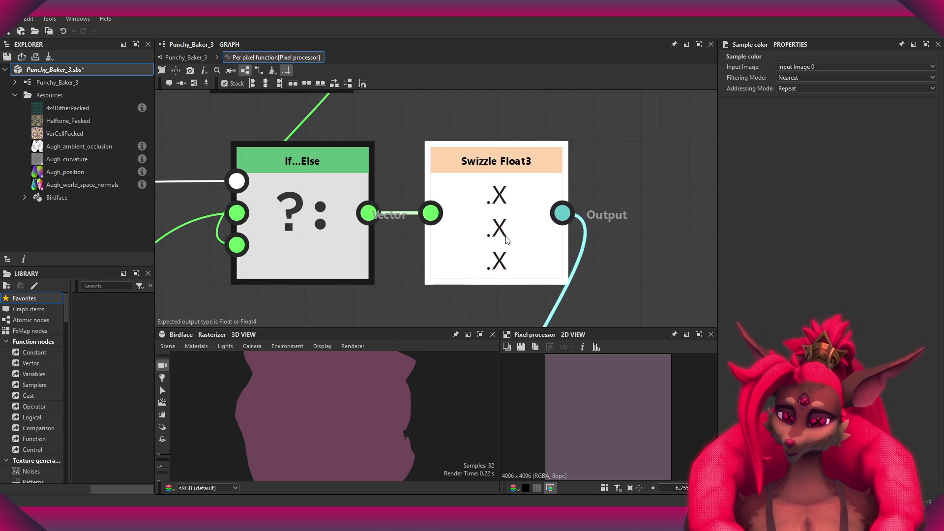
{"action": "scroll", "coordinate": [502, 231], "scroll_direction": "down", "scroll_amount": 2}
{"action": "scroll", "coordinate": [502, 231], "scroll_direction": "down", "scroll_amount": 1}
Wire the middle If...Else output into the Swizzle Float3 node feeding the multiply.
{"action": "middle_click_drag", "start_coordinate": [488, 199], "coordinate": [480, 254]}
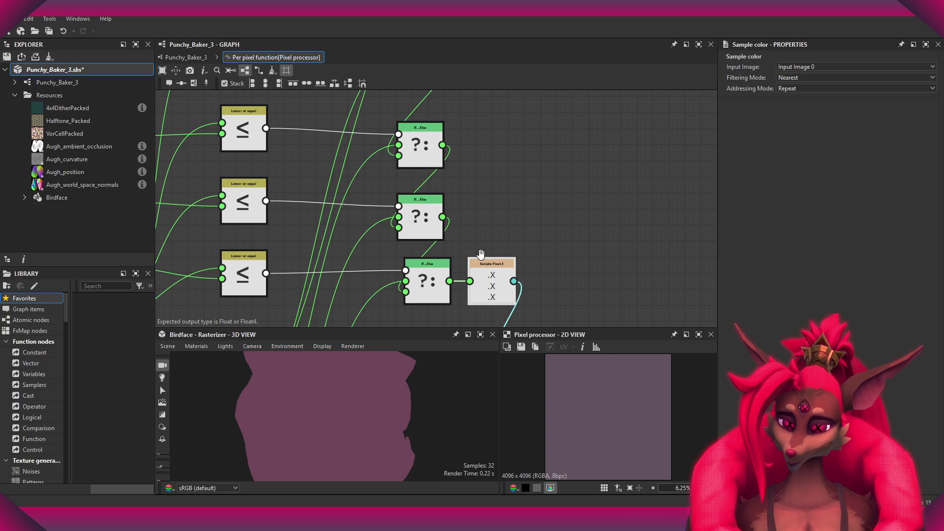
{"action": "scroll", "coordinate": [492, 226], "scroll_direction": "down", "scroll_amount": 3}
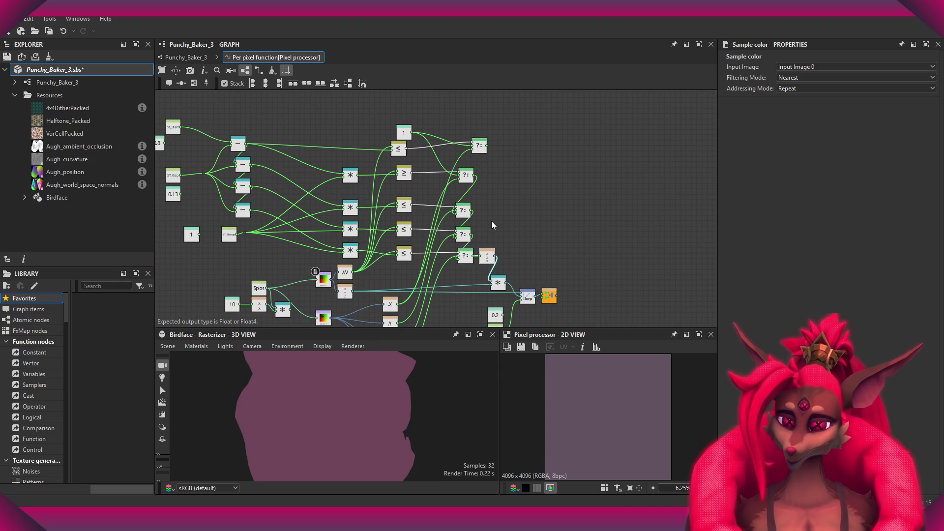
{"action": "scroll", "coordinate": [464, 178], "scroll_direction": "up", "scroll_amount": 3}
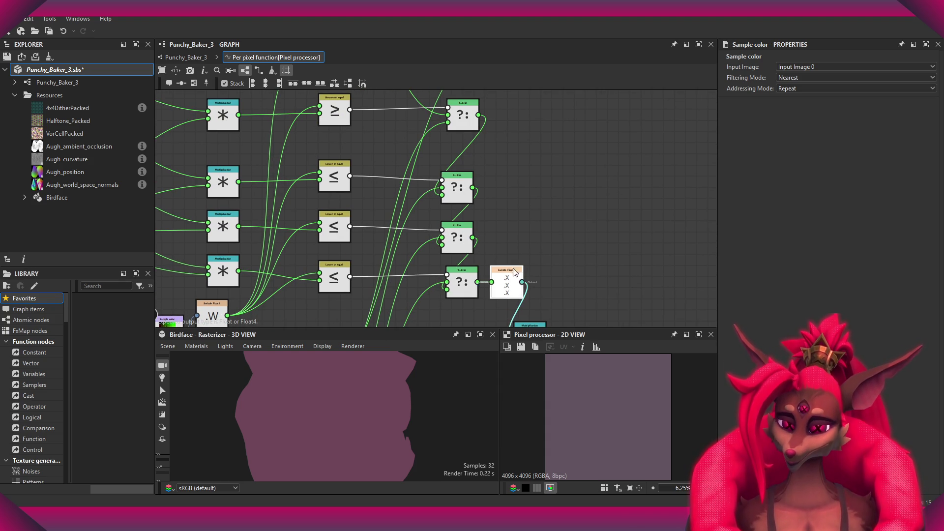
{"action": "middle_click_drag", "start_coordinate": [501, 286], "coordinate": [495, 228]}
{"action": "scroll", "coordinate": [495, 227], "scroll_direction": "up", "scroll_amount": 1}
{"action": "left_click_drag", "start_coordinate": [485, 223], "coordinate": [492, 217]}
{"action": "scroll", "coordinate": [492, 217], "scroll_direction": "down", "scroll_amount": 2}
Nudge the third Lower or equal node down and save the Punchy_Baker_3 package.
{"action": "left_click_drag", "start_coordinate": [388, 190], "coordinate": [389, 203]}
{"action": "mouse_move", "coordinate": [499, 215]}
{"action": "middle_mouse_down"}
{"action": "mouse_move", "coordinate": [535, 219]}
{"action": "mouse_move", "coordinate": [494, 212]}
{"action": "middle_mouse_up"}
{"action": "scroll", "coordinate": [530, 212], "scroll_direction": "down", "scroll_amount": 1}
{"action": "middle_click_drag", "start_coordinate": [427, 291], "coordinate": [520, 212]}
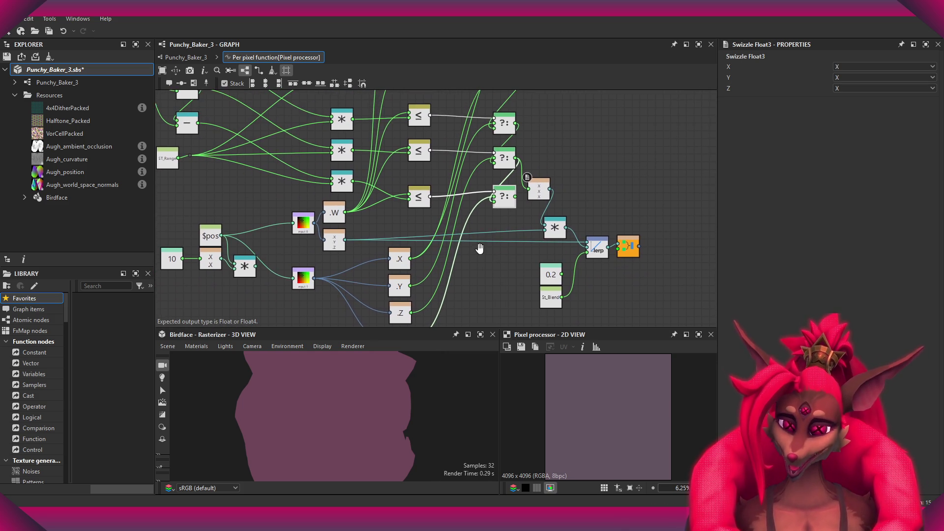
{"action": "key", "text": "ctrl+s"}
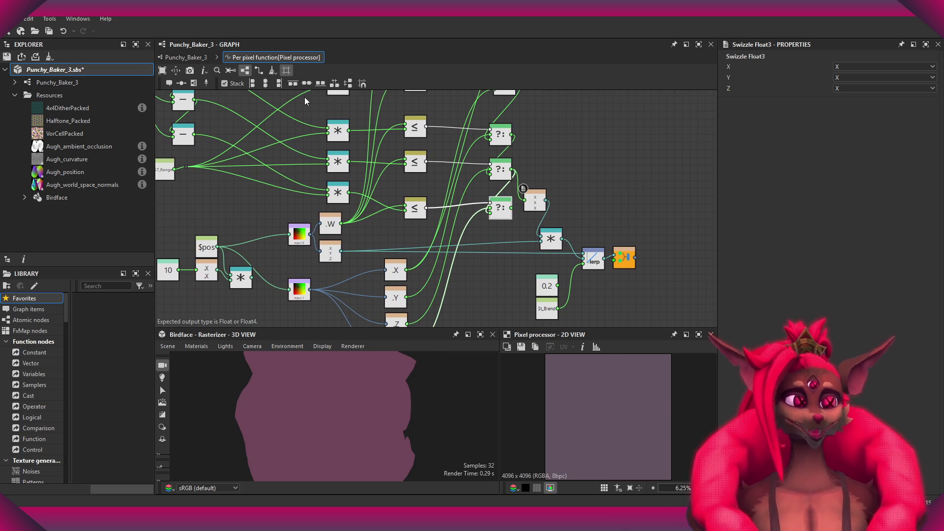
Go back up to the main Punchy_Baker_3 graph and select it in the package Explorer.
{"action": "scroll", "coordinate": [578, 188], "scroll_direction": "up", "scroll_amount": 1}
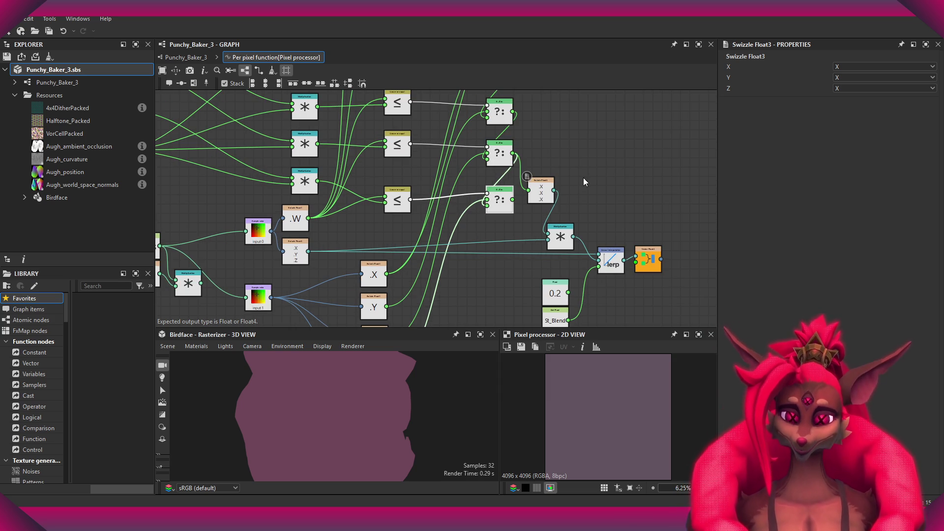
{"action": "scroll", "coordinate": [584, 180], "scroll_direction": "down", "scroll_amount": 2}
{"action": "scroll", "coordinate": [356, 234], "scroll_direction": "up", "scroll_amount": 2}
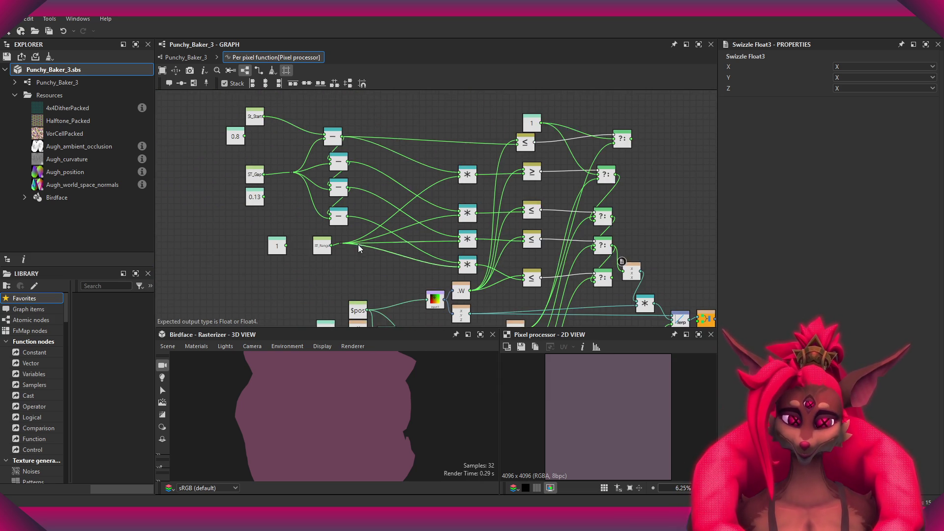
{"action": "scroll", "coordinate": [355, 232], "scroll_direction": "down", "scroll_amount": 3}
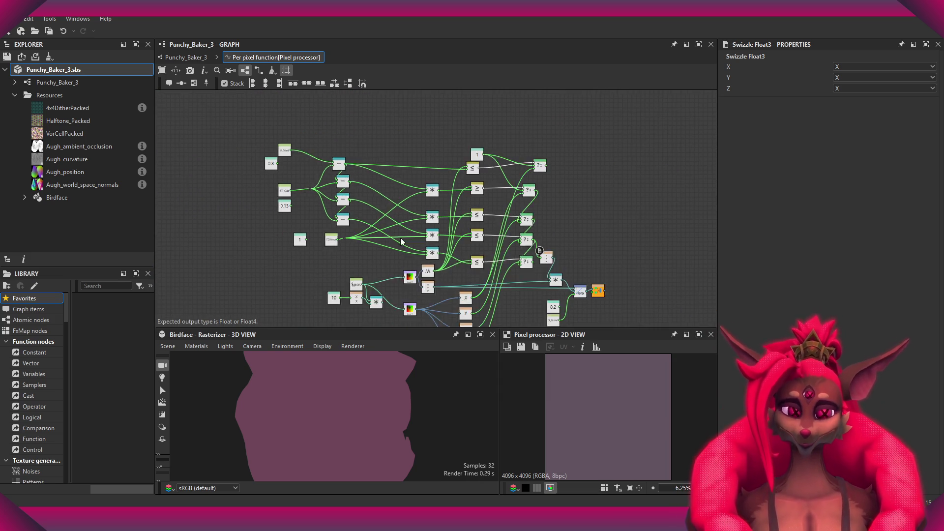
{"action": "left_click", "coordinate": [185, 58]}
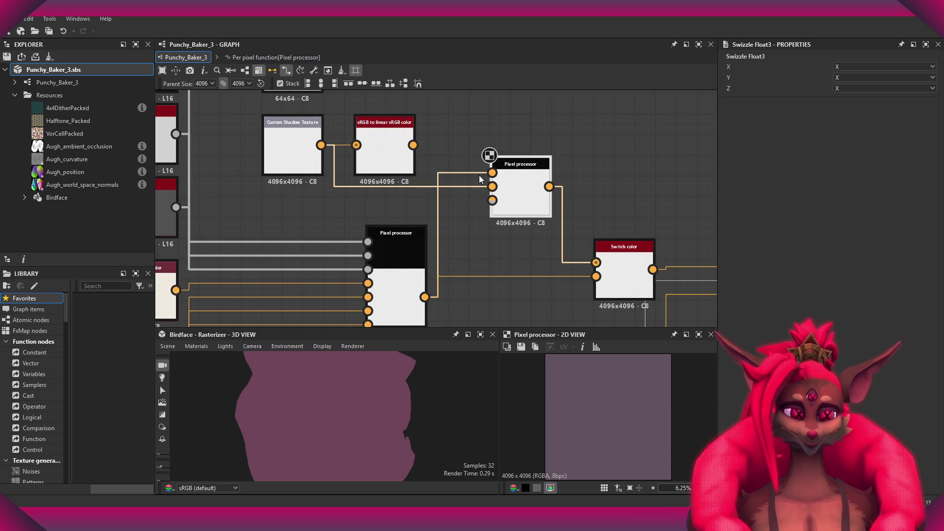
{"action": "scroll", "coordinate": [428, 184], "scroll_direction": "down", "scroll_amount": 2}
{"action": "scroll", "coordinate": [429, 184], "scroll_direction": "down", "scroll_amount": 2}
{"action": "scroll", "coordinate": [429, 184], "scroll_direction": "up", "scroll_amount": 2}
{"action": "middle_click_drag", "start_coordinate": [429, 184], "coordinate": [398, 176]}
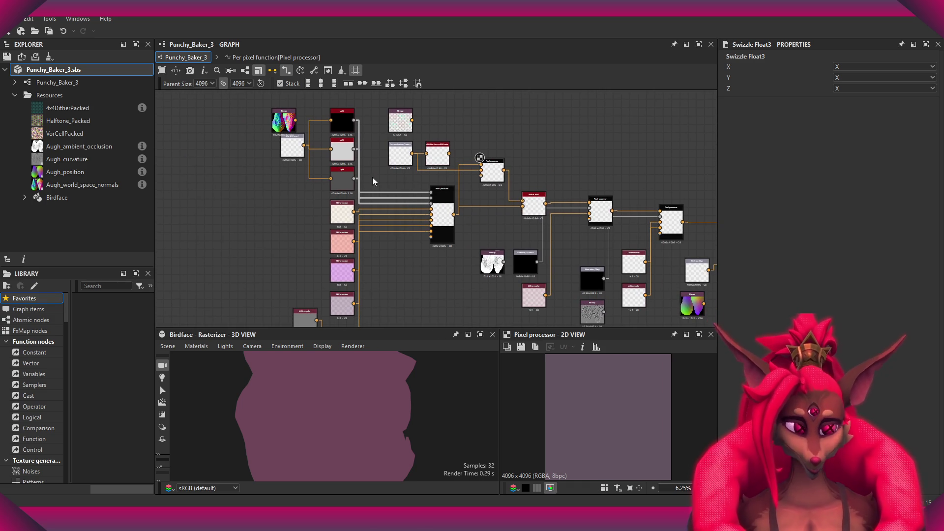
{"action": "left_click", "coordinate": [63, 87]}
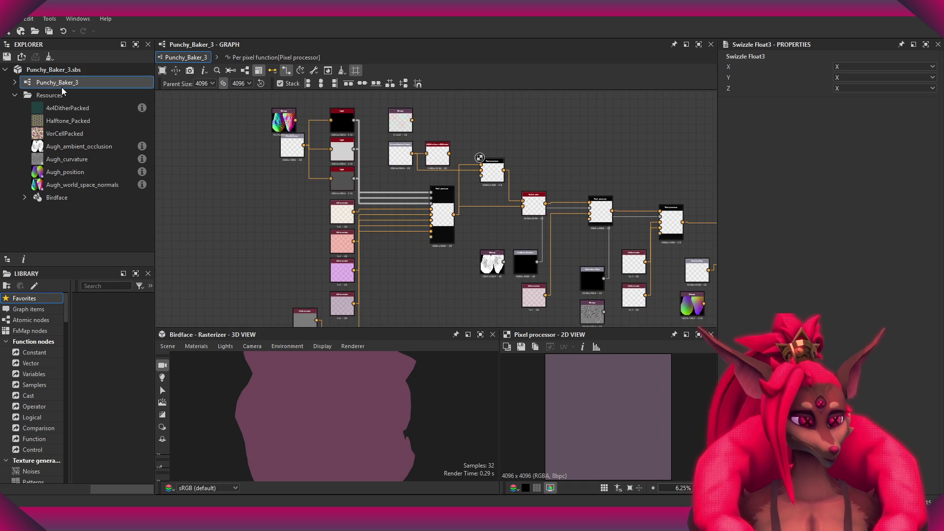
Duplicate the Punchy Baker 3 layer, delete the copy, and select the original layer.
{"action": "left_click", "coordinate": [54, 95]}
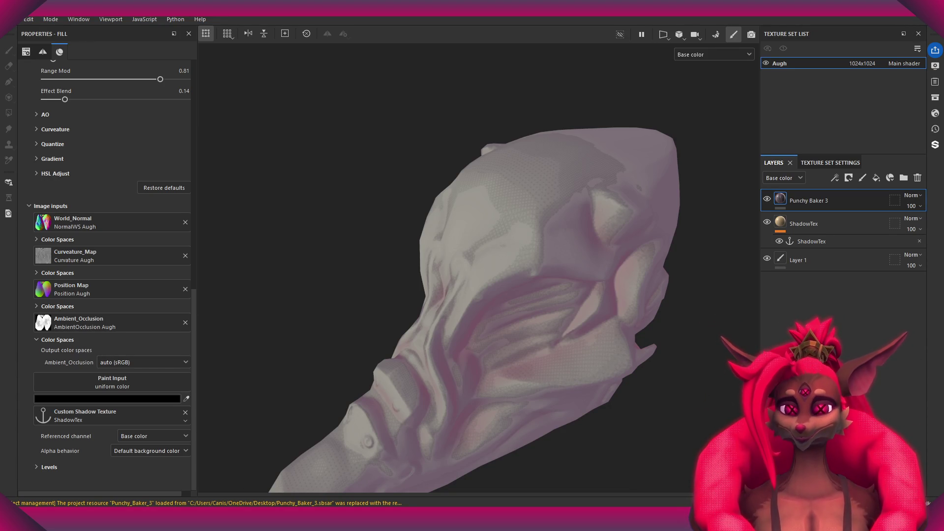
{"action": "key", "text": "ctrl+d"}
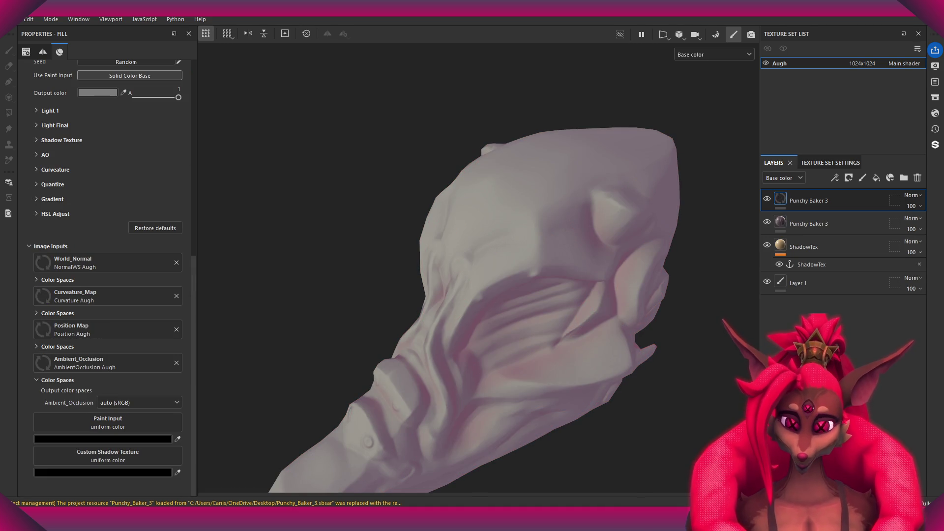
{"action": "left_click", "coordinate": [917, 177]}
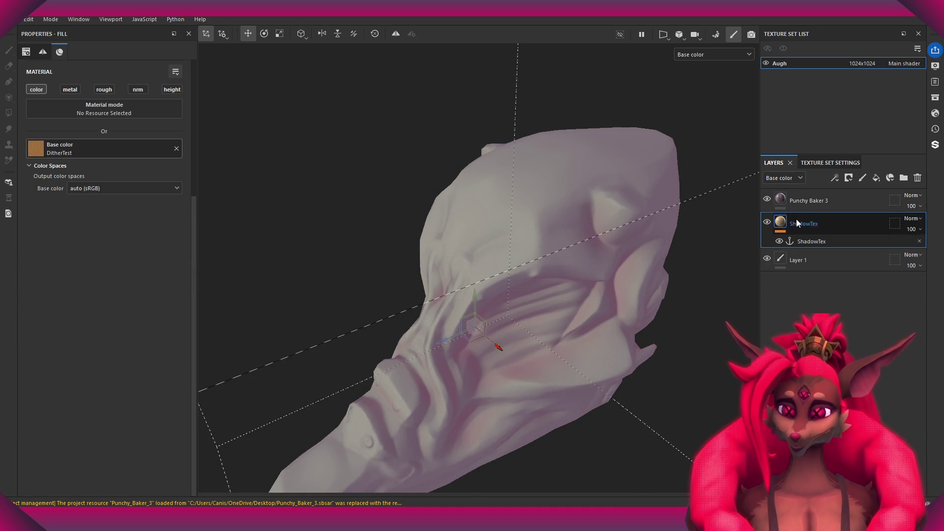
{"action": "left_click", "coordinate": [771, 204]}
Expand the AO and Shadow Texture groups and plug the ShadowTex anchor into Custom Shadow Texture.
{"action": "scroll", "coordinate": [133, 268], "scroll_direction": "down", "scroll_amount": 5}
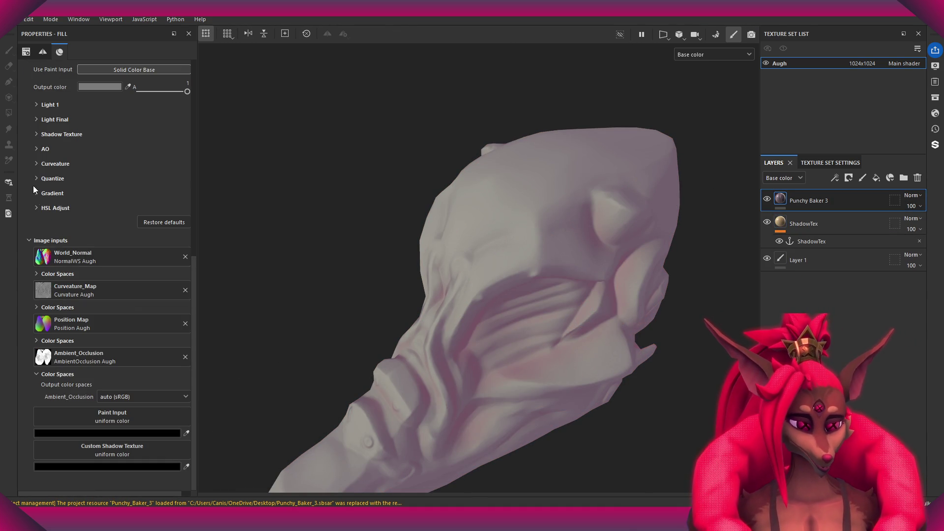
{"action": "left_click", "coordinate": [38, 149]}
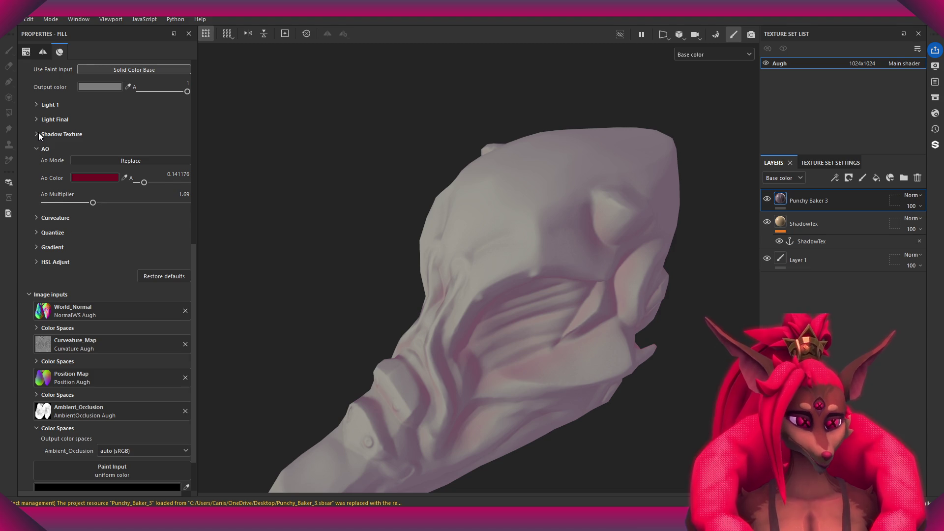
{"action": "left_click", "coordinate": [38, 133]}
{"action": "scroll", "coordinate": [535, 283], "scroll_direction": "up", "scroll_amount": 3}
{"action": "middle_click_drag", "start_coordinate": [535, 282], "coordinate": [484, 257], "text": "alt"}
{"action": "scroll", "coordinate": [102, 396], "scroll_direction": "down", "scroll_amount": 5}
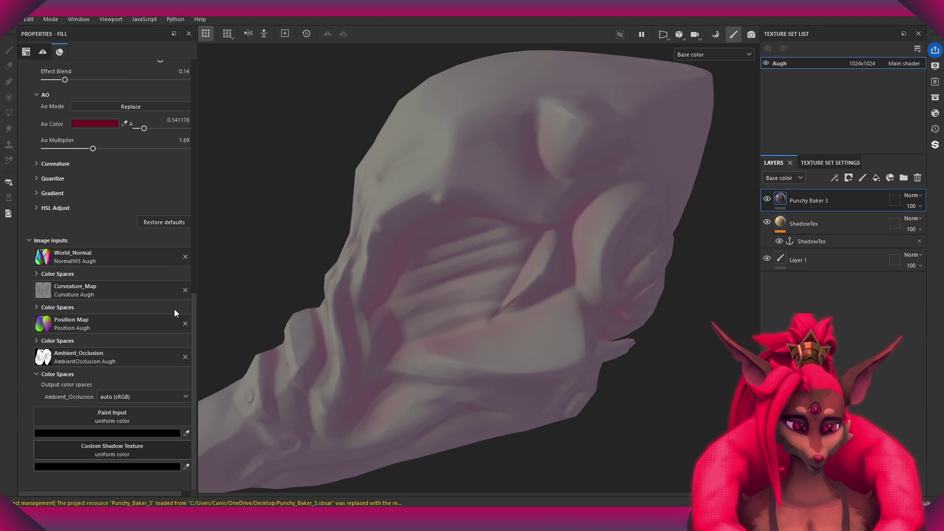
{"action": "mouse_move", "coordinate": [447, 257]}
{"action": "left_mouse_down", "text": "alt"}
{"action": "mouse_move", "coordinate": [461, 199]}
{"action": "mouse_move", "coordinate": [481, 312]}
{"action": "left_mouse_up", "text": "alt"}
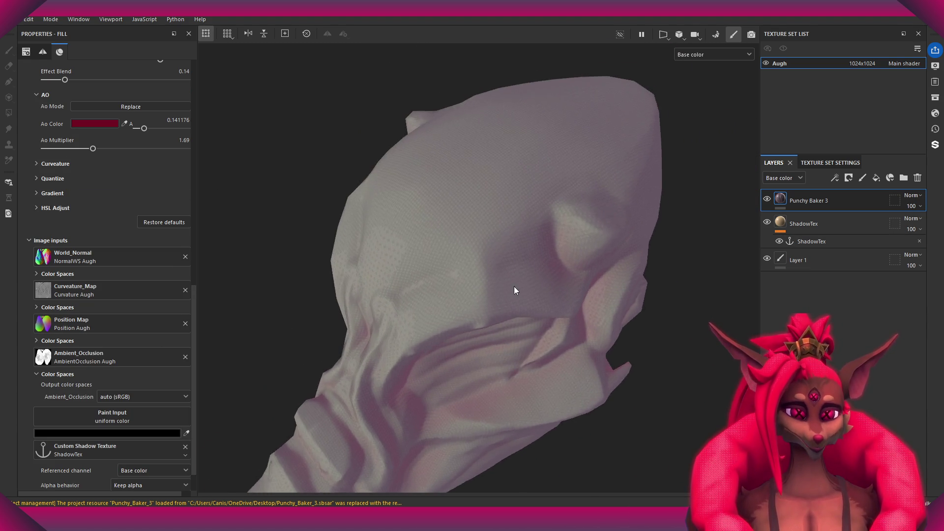
Lower Effect Start to about 0.21.
{"action": "scroll", "coordinate": [146, 264], "scroll_direction": "up", "scroll_amount": 5}
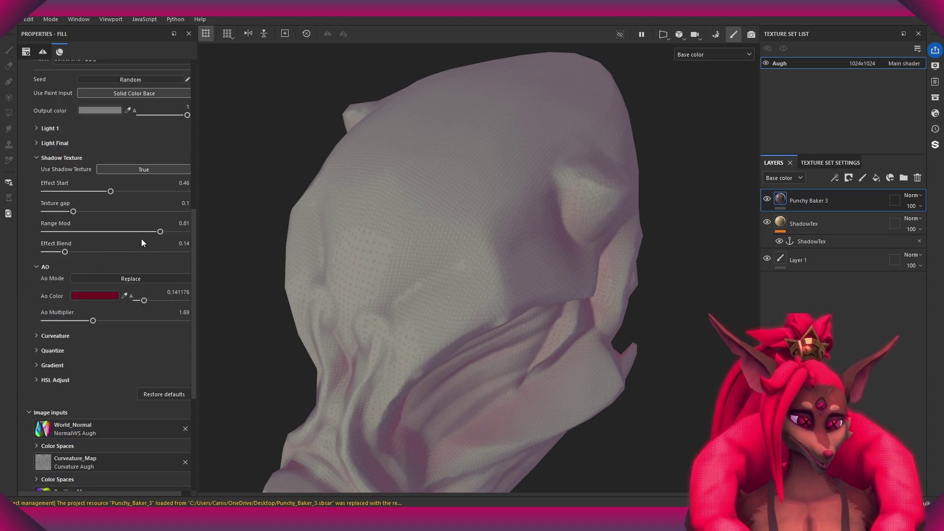
{"action": "scroll", "coordinate": [140, 249], "scroll_direction": "up", "scroll_amount": 5}
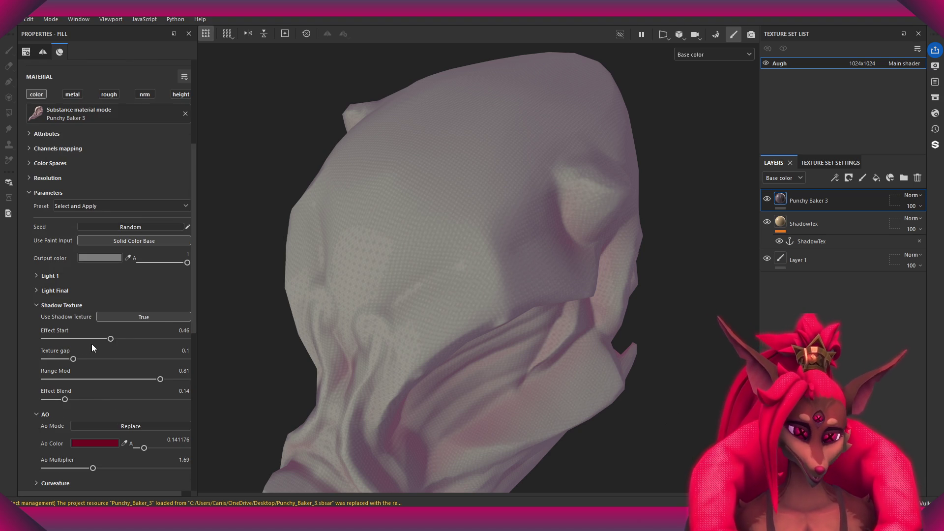
{"action": "left_click_drag", "start_coordinate": [91, 341], "coordinate": [75, 342]}
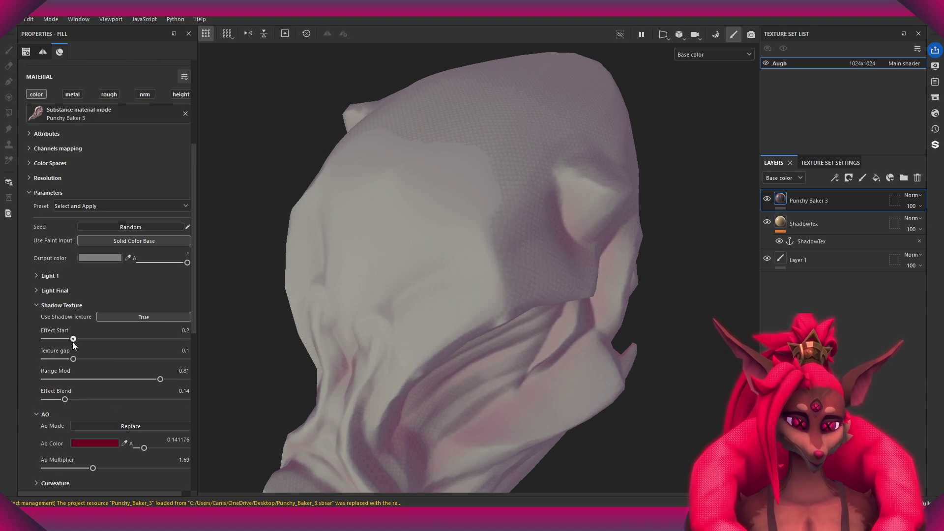
Set Effect Blend to 0.21, Effect Start to 0.23 and Range Mod to 0.27, checking the head close up.
{"action": "mouse_move", "coordinate": [354, 175]}
{"action": "left_mouse_down", "text": "alt"}
{"action": "mouse_move", "coordinate": [415, 208]}
{"action": "mouse_move", "coordinate": [584, 205]}
{"action": "mouse_move", "coordinate": [519, 214]}
{"action": "mouse_move", "coordinate": [563, 269]}
{"action": "mouse_move", "coordinate": [75, 338]}
{"action": "left_mouse_up", "text": "alt"}
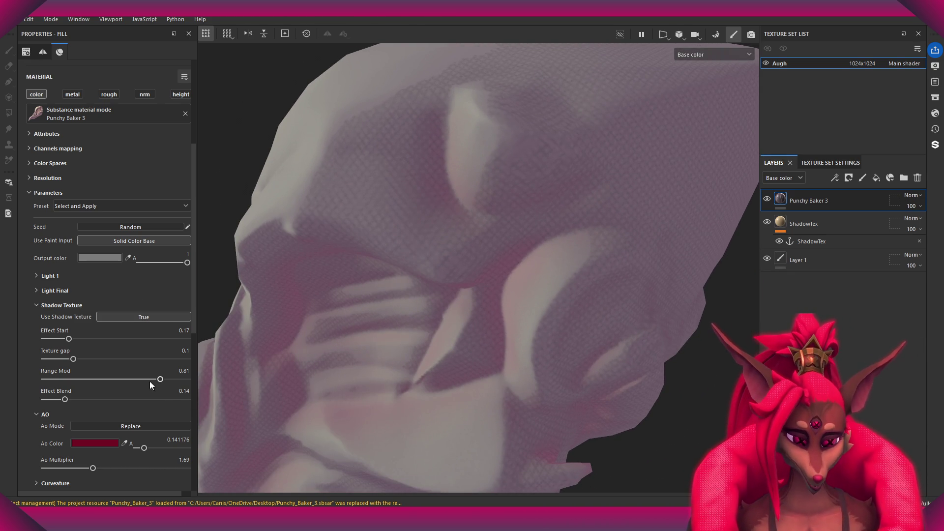
{"action": "left_click_drag", "start_coordinate": [64, 399], "coordinate": [75, 399]}
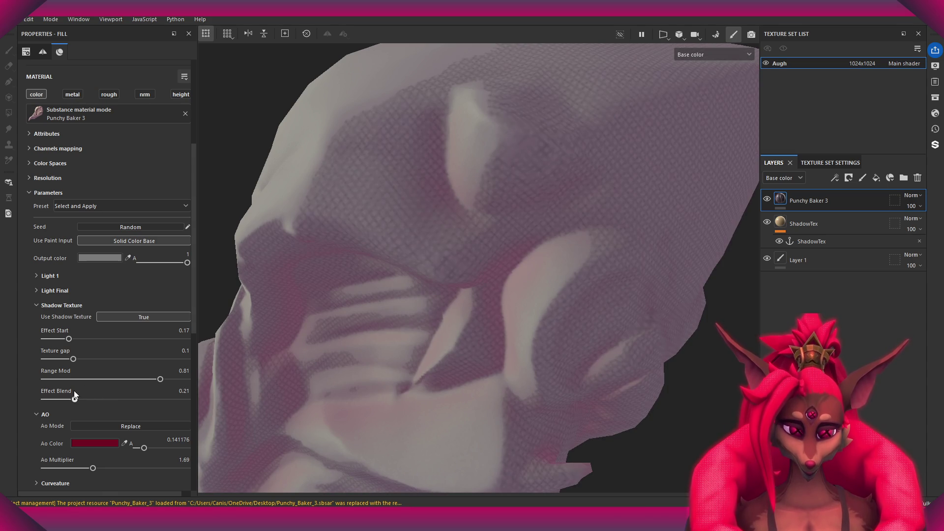
{"action": "left_click_drag", "start_coordinate": [164, 380], "coordinate": [119, 382]}
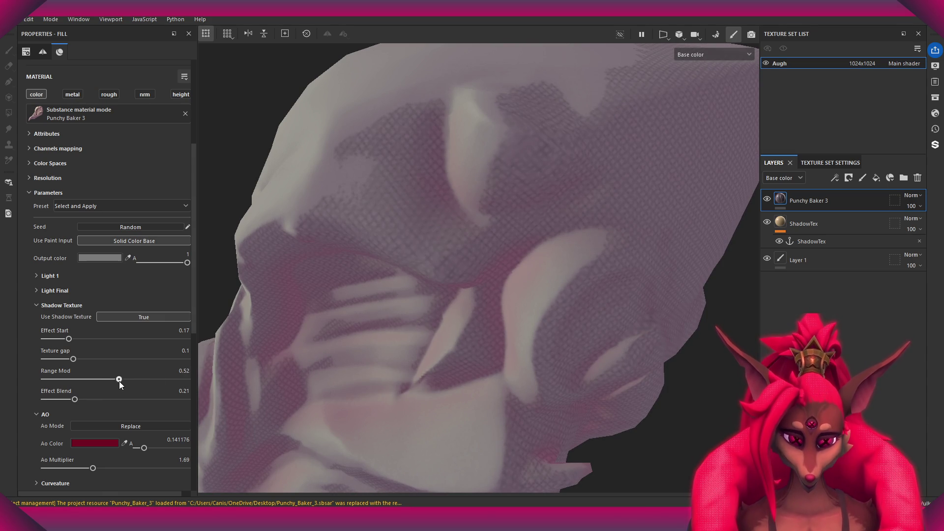
{"action": "left_click_drag", "start_coordinate": [69, 339], "coordinate": [78, 339]}
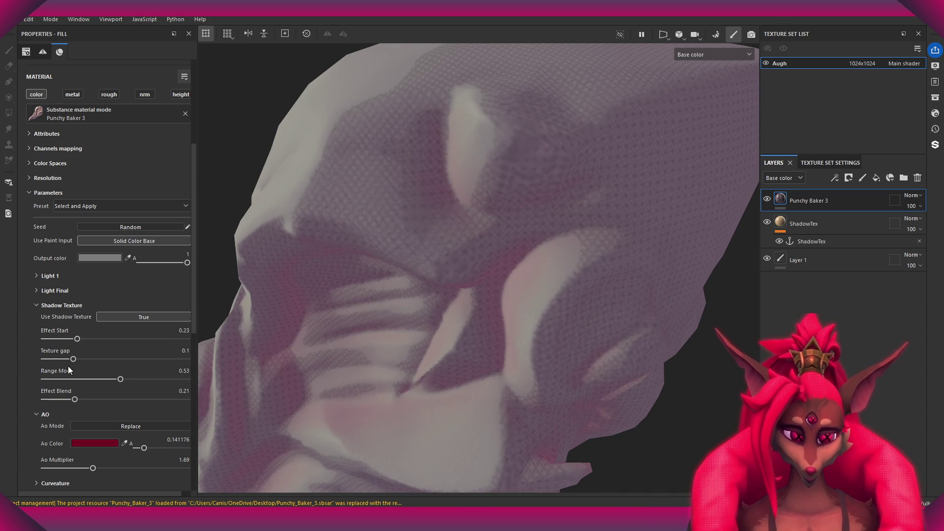
{"action": "mouse_move", "coordinate": [118, 381]}
{"action": "left_mouse_down"}
{"action": "mouse_move", "coordinate": [36, 376]}
{"action": "mouse_move", "coordinate": [119, 364]}
{"action": "mouse_move", "coordinate": [39, 363]}
{"action": "mouse_move", "coordinate": [81, 356]}
{"action": "left_mouse_up"}
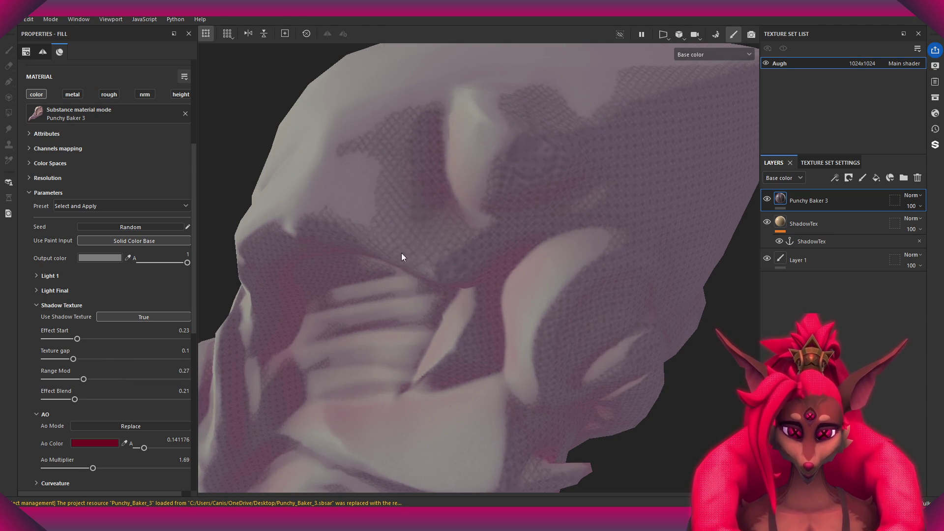
{"action": "scroll", "coordinate": [328, 228], "scroll_direction": "down", "scroll_amount": 5}
{"action": "left_click_drag", "start_coordinate": [328, 228], "coordinate": [494, 172], "text": "alt"}
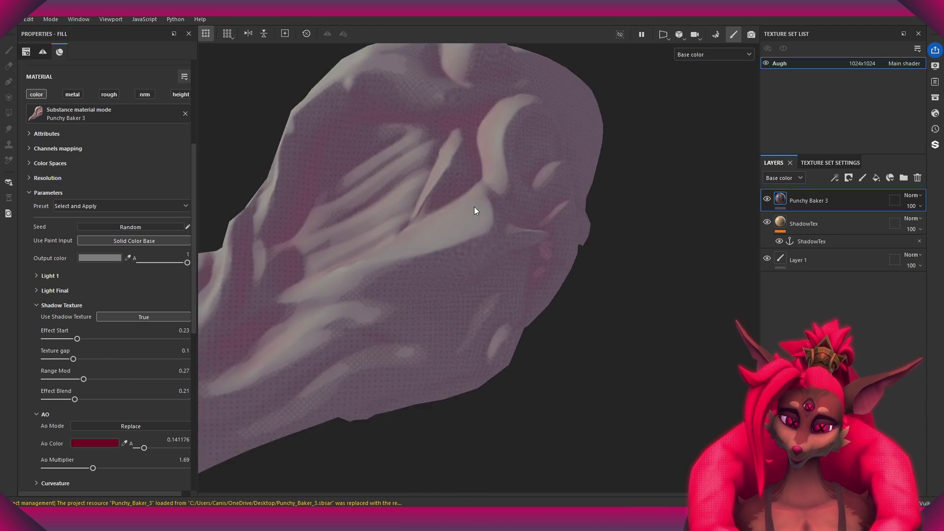
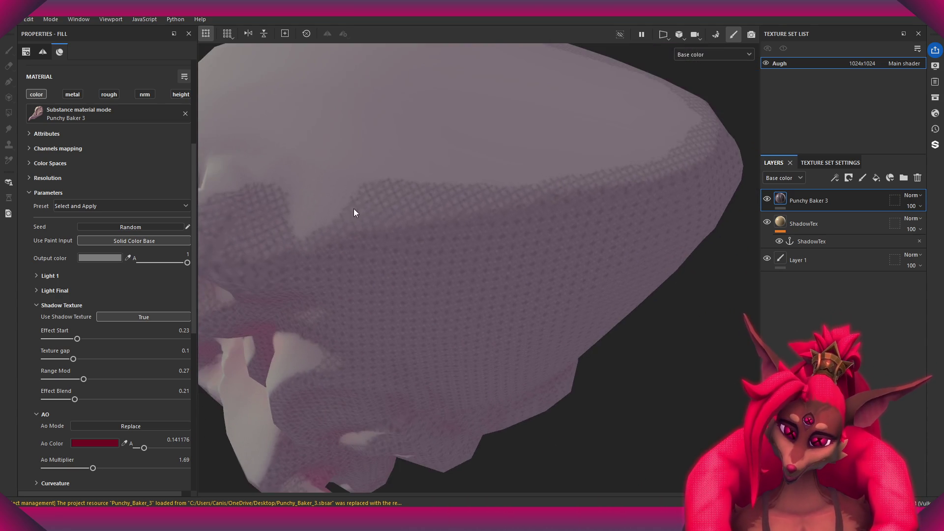
Select the ShadowTex fill layer and orbit the head to check its DitherTest dither in the shadows.
{"action": "left_click", "coordinate": [787, 224]}
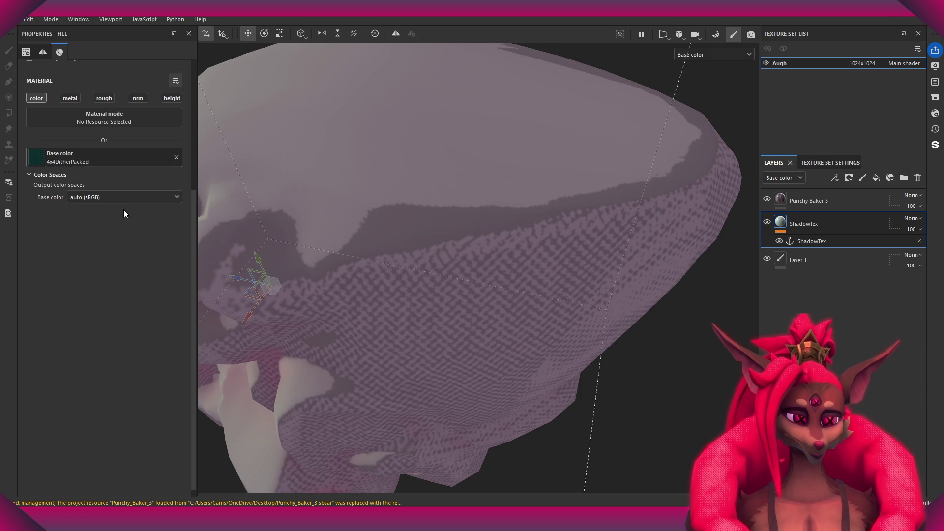
{"action": "mouse_move", "coordinate": [271, 294]}
{"action": "left_mouse_down", "text": "alt"}
{"action": "mouse_move", "coordinate": [525, 211]}
{"action": "mouse_move", "coordinate": [470, 199]}
{"action": "left_mouse_up", "text": "alt"}
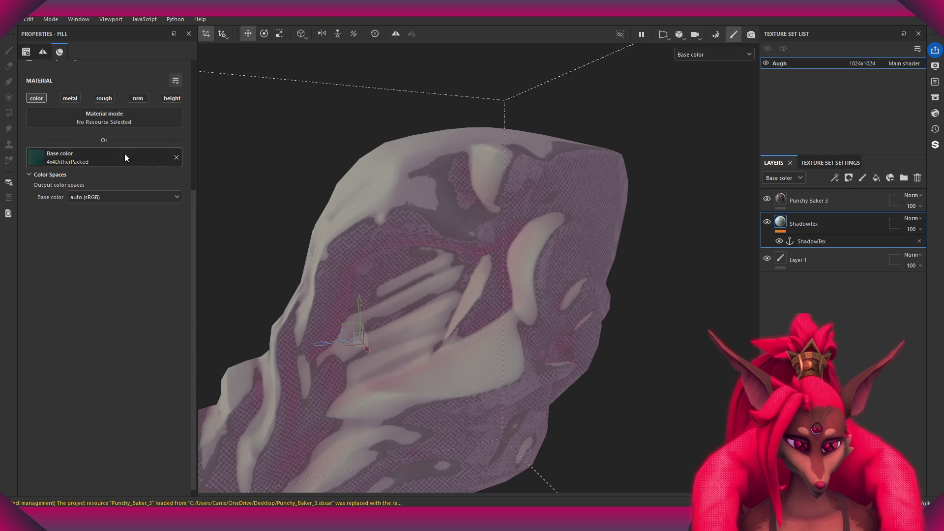
{"action": "mouse_move", "coordinate": [319, 192]}
{"action": "left_mouse_down", "text": "alt"}
{"action": "mouse_move", "coordinate": [518, 195]}
{"action": "mouse_move", "coordinate": [507, 206]}
{"action": "mouse_move", "coordinate": [552, 146]}
{"action": "left_mouse_up", "text": "alt"}
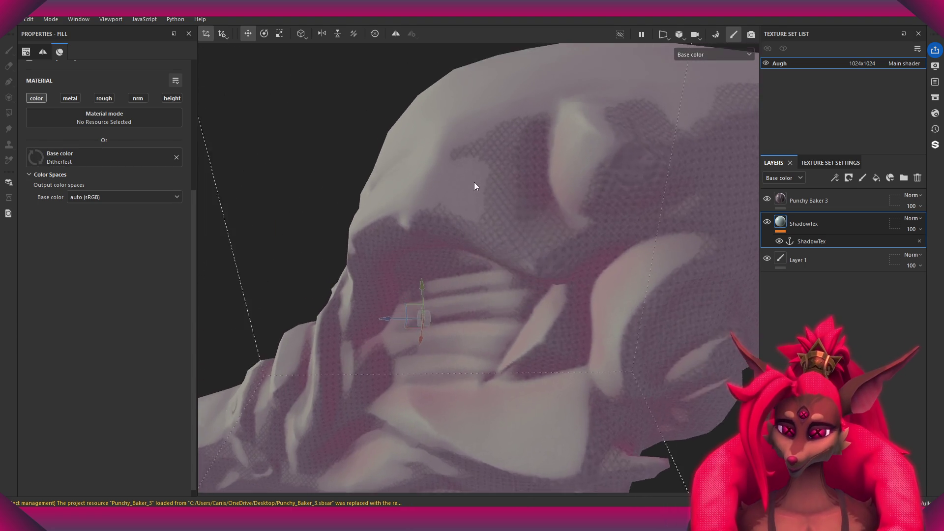
{"action": "left_click_drag", "start_coordinate": [552, 146], "coordinate": [474, 182], "text": "alt"}
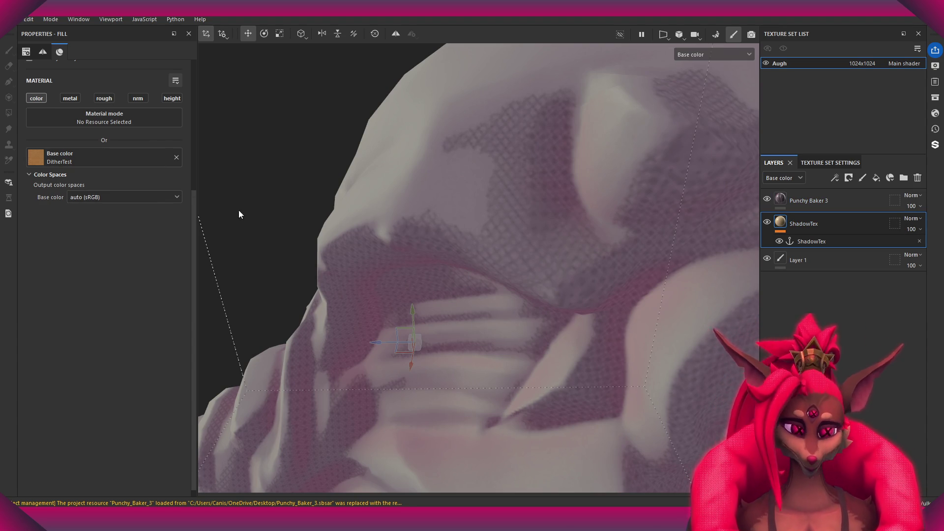
{"action": "mouse_move", "coordinate": [506, 183]}
{"action": "left_mouse_down", "text": "alt"}
{"action": "mouse_move", "coordinate": [535, 196]}
{"action": "mouse_move", "coordinate": [506, 159]}
{"action": "mouse_move", "coordinate": [567, 234]}
{"action": "left_mouse_up", "text": "alt"}
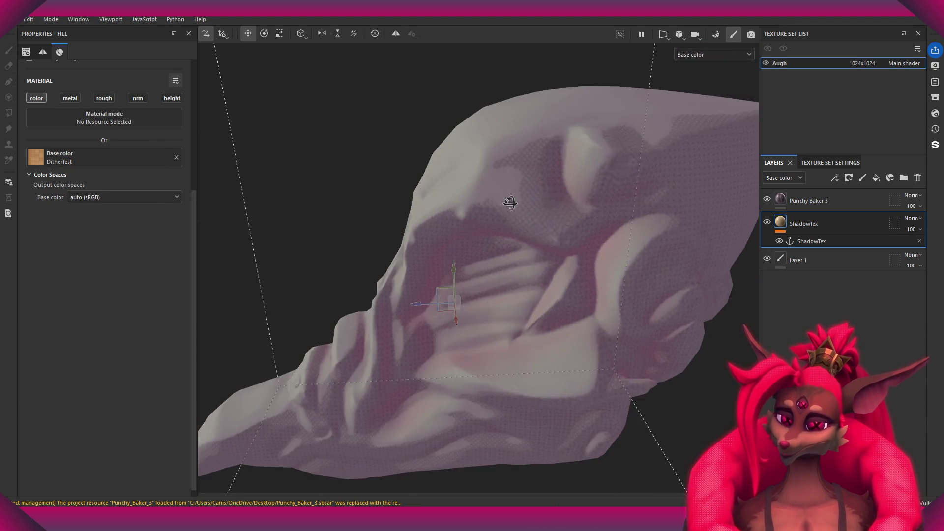
Adjust the ShadowTex dither tiling, trying 32 and settling near 29.74.
{"action": "scroll", "coordinate": [162, 172], "scroll_direction": "up", "scroll_amount": 1}
{"action": "scroll", "coordinate": [162, 175], "scroll_direction": "up", "scroll_amount": 4}
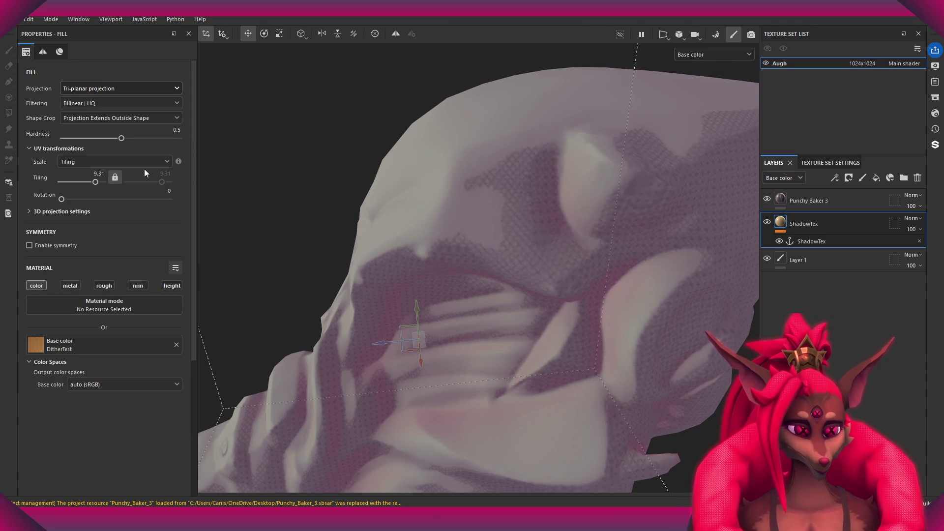
{"action": "left_click_drag", "start_coordinate": [95, 184], "coordinate": [96, 186]}
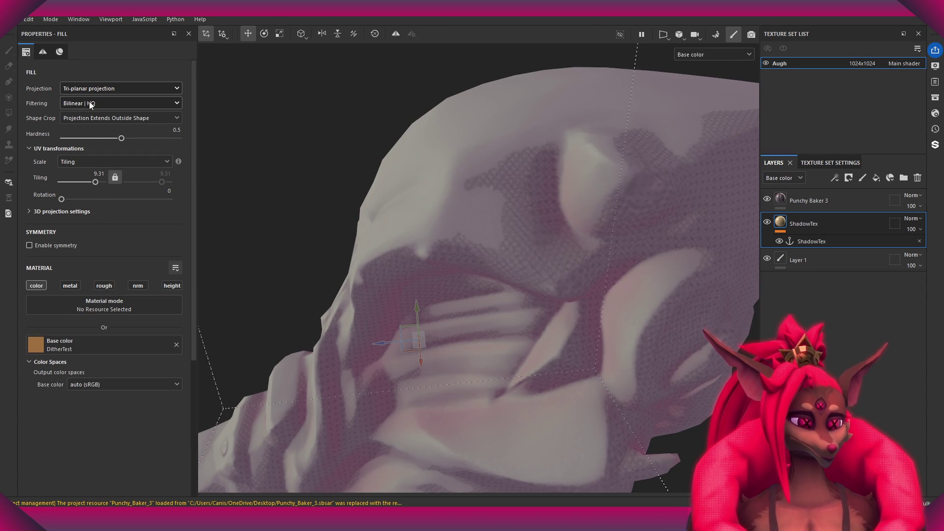
{"action": "scroll", "coordinate": [552, 227], "scroll_direction": "up", "scroll_amount": 2}
{"action": "scroll", "coordinate": [543, 243], "scroll_direction": "up", "scroll_amount": 2}
{"action": "left_click_drag", "start_coordinate": [95, 182], "coordinate": [101, 182]}
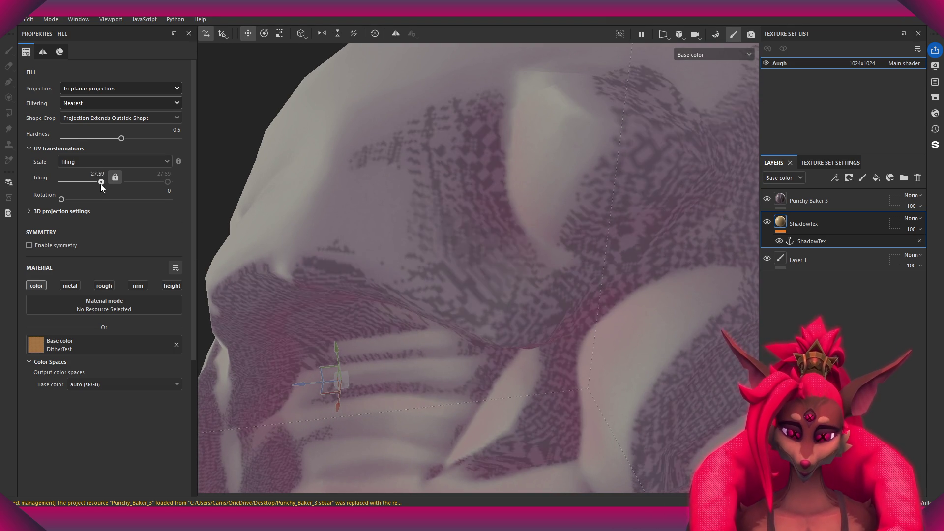
{"action": "mouse_move", "coordinate": [541, 276]}
{"action": "left_mouse_down", "text": "alt"}
{"action": "mouse_move", "coordinate": [567, 287]}
{"action": "mouse_move", "coordinate": [468, 344]}
{"action": "left_mouse_up", "text": "alt"}
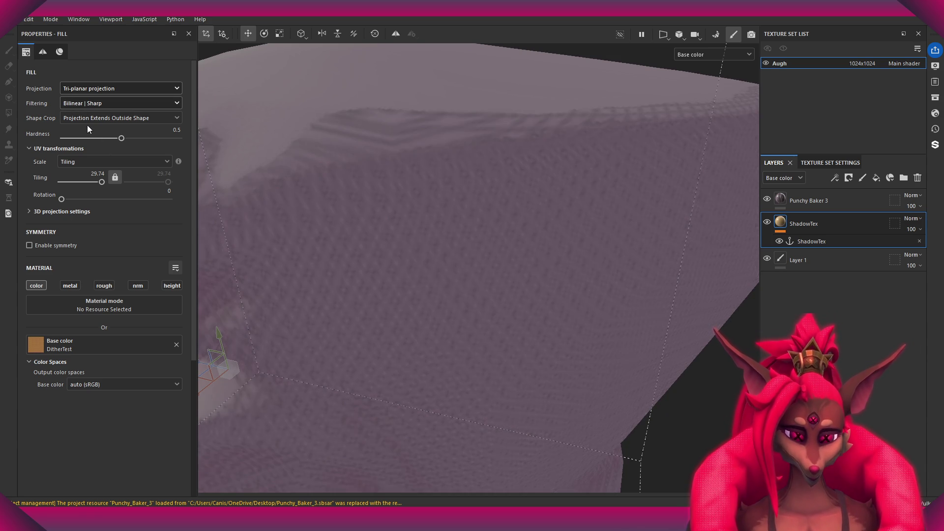
Switch texture filtering to Bilinear | Sharp and inspect the smoothed dither on the head.
{"action": "left_click", "coordinate": [121, 103]}
{"action": "left_click", "coordinate": [98, 118]}
{"action": "left_click_drag", "start_coordinate": [386, 264], "coordinate": [496, 289], "text": "alt"}
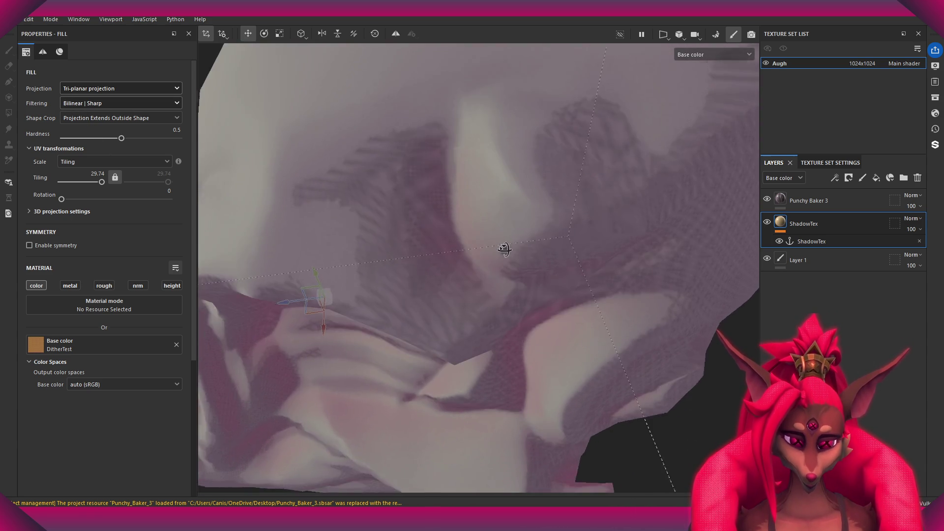
{"action": "right_click_drag", "start_coordinate": [496, 289], "coordinate": [426, 238], "text": "alt"}
{"action": "mouse_move", "coordinate": [426, 238]}
{"action": "left_mouse_down", "text": "alt"}
{"action": "mouse_move", "coordinate": [477, 144]}
{"action": "mouse_move", "coordinate": [432, 162]}
{"action": "left_mouse_up", "text": "alt"}
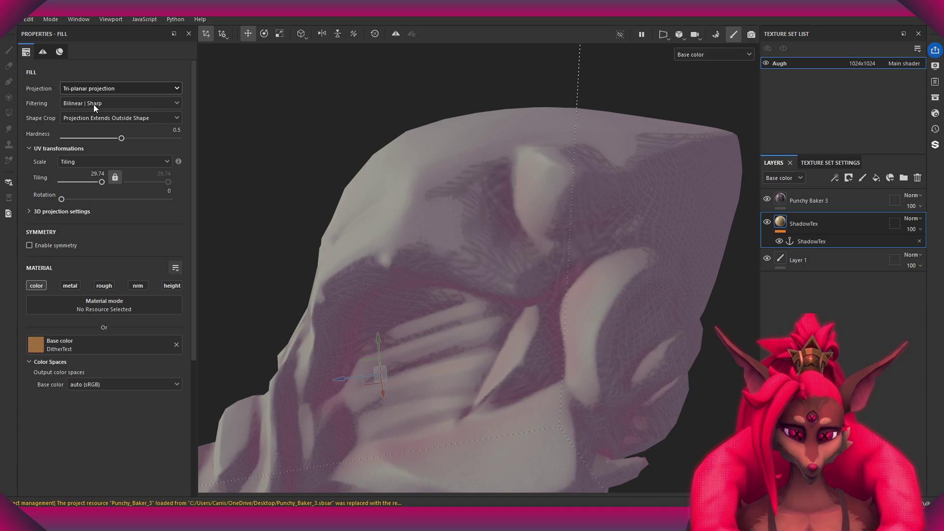
Set projection to Fill (Match per UV Tile) for a larger checkered dither.
{"action": "left_click", "coordinate": [94, 88]}
{"action": "left_click", "coordinate": [94, 163]}
{"action": "left_click_drag", "start_coordinate": [555, 268], "coordinate": [463, 266], "text": "alt"}
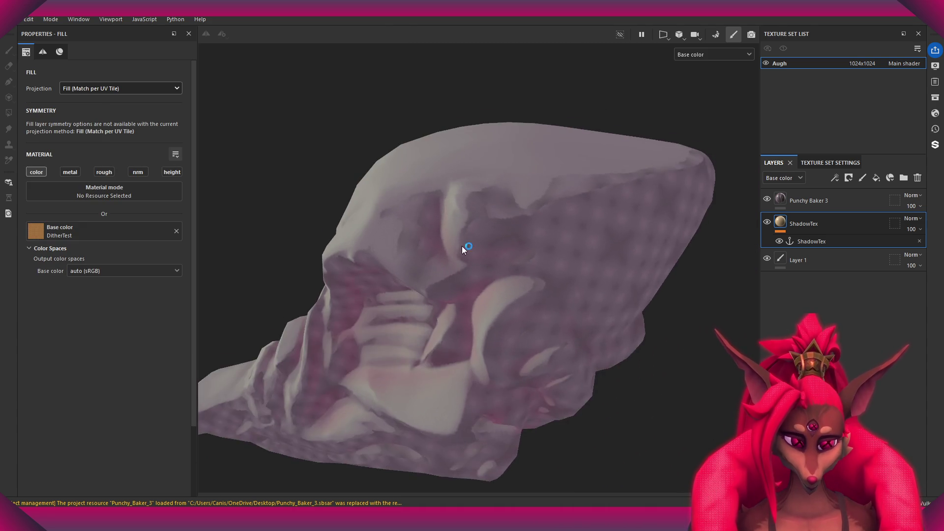
Switch the ShadowTex projection to UV projection with Nearest filtering.
{"action": "left_click", "coordinate": [89, 89]}
{"action": "left_click", "coordinate": [89, 96]}
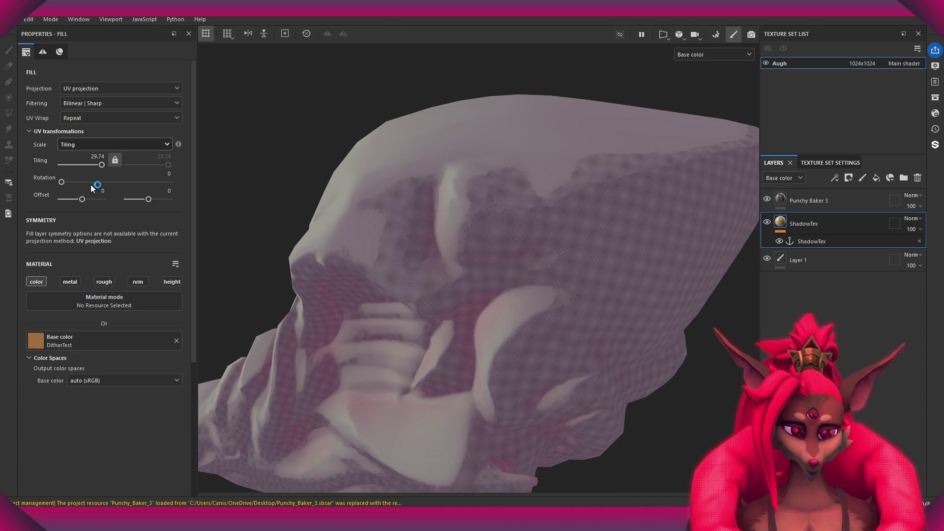
{"action": "left_click_drag", "start_coordinate": [99, 165], "coordinate": [92, 167]}
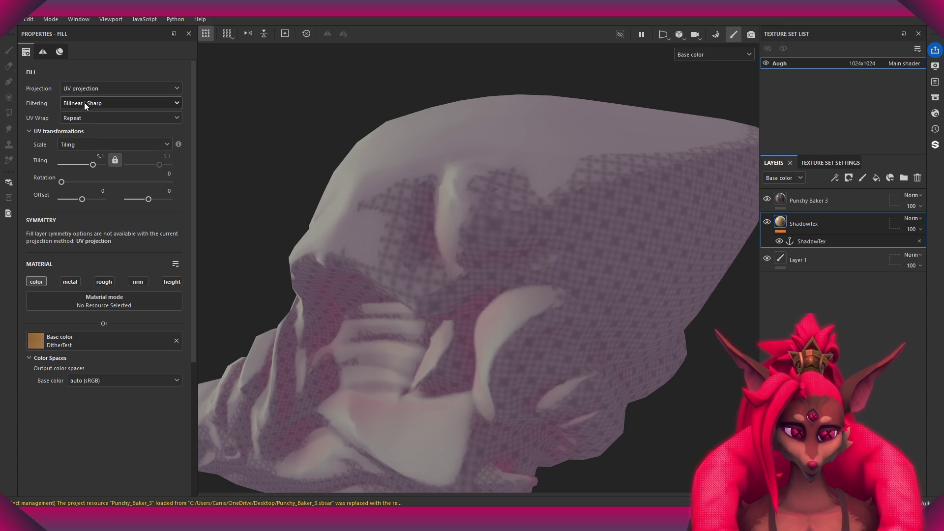
{"action": "key", "text": "Down"}
{"action": "mouse_move", "coordinate": [499, 249]}
{"action": "left_mouse_down", "text": "alt"}
{"action": "mouse_move", "coordinate": [423, 243]}
{"action": "mouse_move", "coordinate": [469, 183]}
{"action": "mouse_move", "coordinate": [10, 268]}
{"action": "left_mouse_up", "text": "alt"}
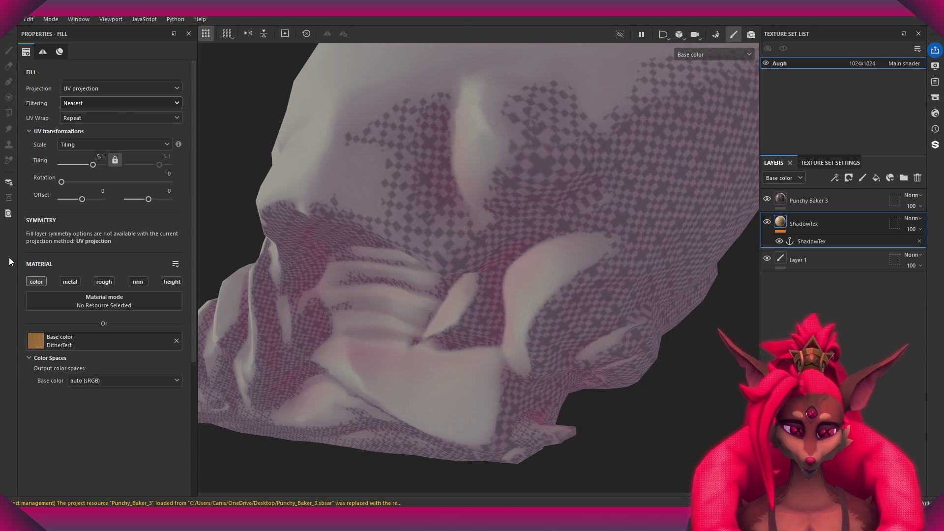
Compare dither tiling values from 32 down, ending at 6.58 for a crisp pattern.
{"action": "left_click_drag", "start_coordinate": [93, 164], "coordinate": [102, 165]}
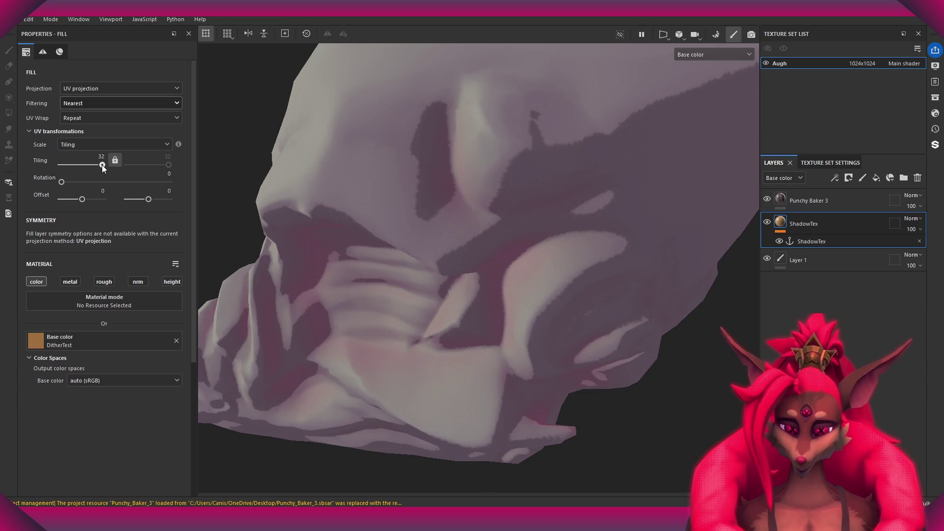
{"action": "left_click_drag", "start_coordinate": [101, 165], "coordinate": [96, 166]}
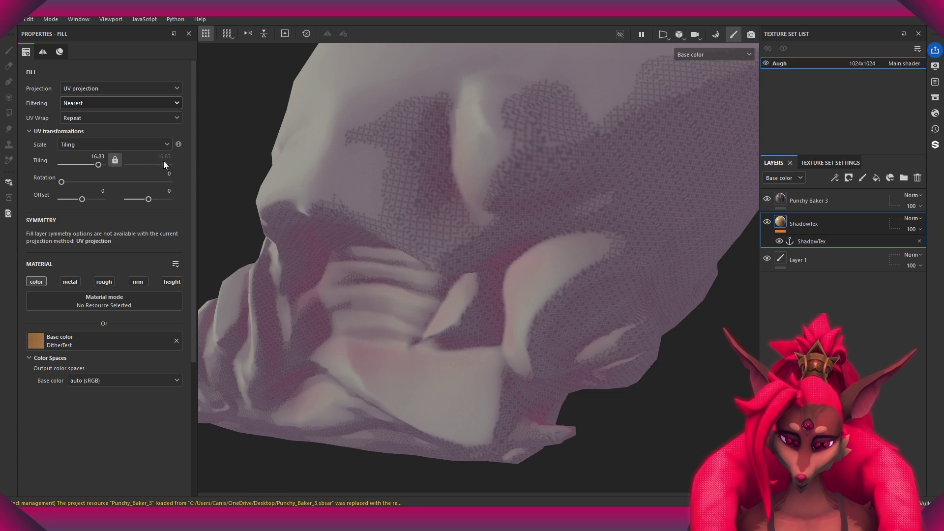
{"action": "scroll", "coordinate": [241, 167], "scroll_direction": "up", "scroll_amount": 2}
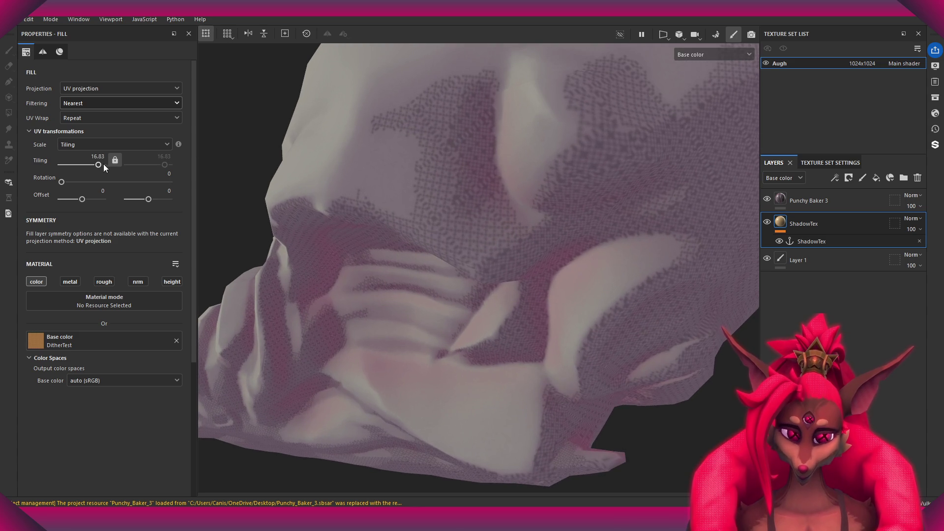
{"action": "left_click_drag", "start_coordinate": [103, 164], "coordinate": [94, 163]}
{"action": "mouse_move", "coordinate": [295, 187]}
{"action": "left_mouse_down", "text": "alt"}
{"action": "mouse_move", "coordinate": [449, 245]}
{"action": "mouse_move", "coordinate": [579, 234]}
{"action": "mouse_move", "coordinate": [499, 162]}
{"action": "left_mouse_up", "text": "alt"}
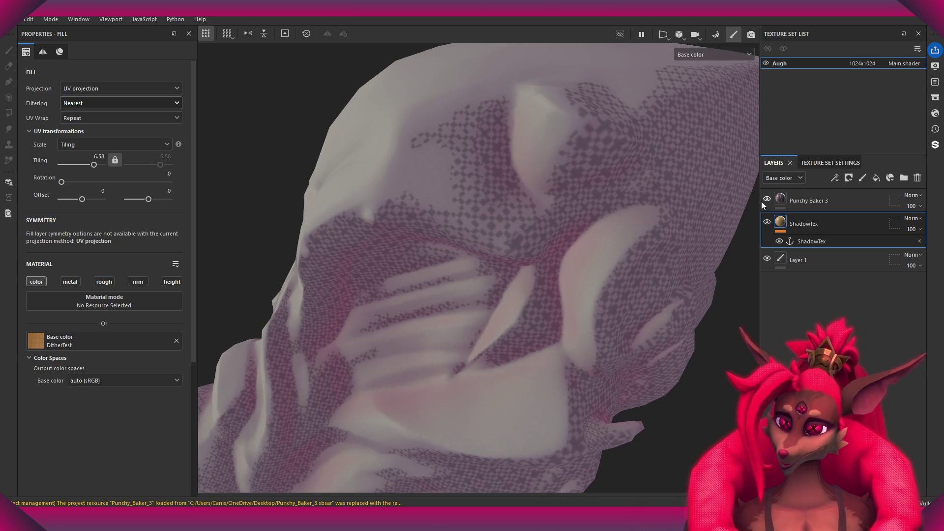
{"action": "left_click", "coordinate": [816, 200]}
Scroll to the Punchy Baker 3 Shadow Texture settings and leave Range Mod at 0.27.
{"action": "scroll", "coordinate": [123, 371], "scroll_direction": "down", "scroll_amount": 5}
{"action": "scroll", "coordinate": [85, 200], "scroll_direction": "down", "scroll_amount": 3}
{"action": "scroll", "coordinate": [126, 283], "scroll_direction": "down", "scroll_amount": 3}
{"action": "scroll", "coordinate": [123, 280], "scroll_direction": "up", "scroll_amount": 5}
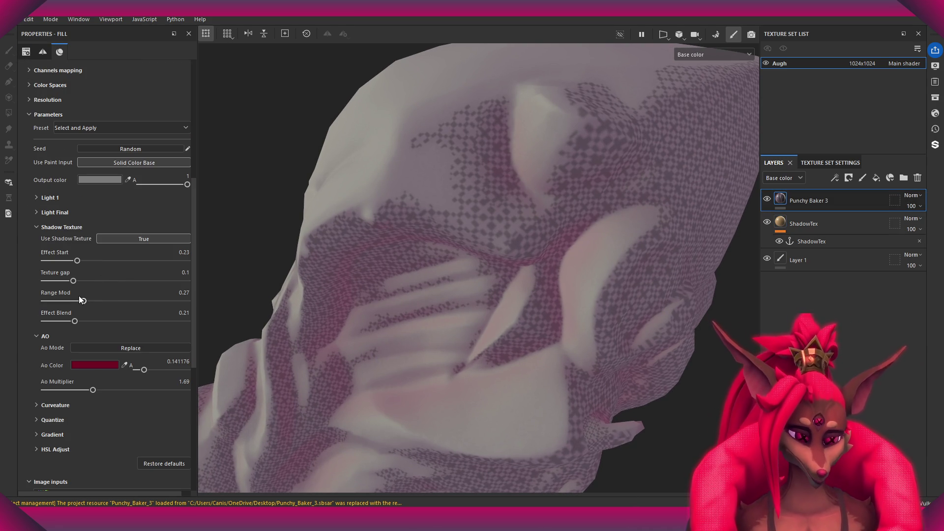
{"action": "mouse_move", "coordinate": [81, 300]}
{"action": "left_mouse_down"}
{"action": "mouse_move", "coordinate": [118, 288]}
{"action": "mouse_move", "coordinate": [68, 282]}
{"action": "left_mouse_up"}
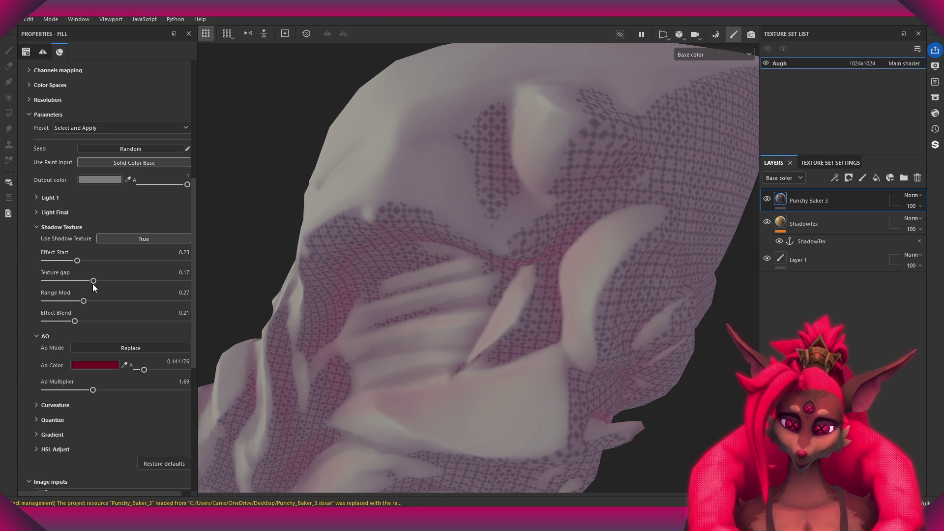
Try Effect Start up to 0.54, raise Texture gap to 0.15, and settle Effect Start at 0.26.
{"action": "left_click_drag", "start_coordinate": [77, 261], "coordinate": [122, 265]}
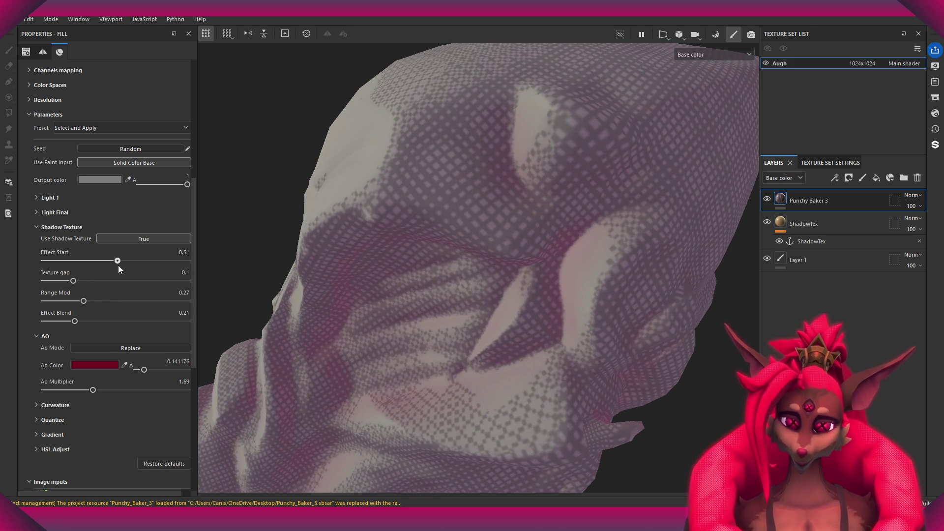
{"action": "left_click_drag", "start_coordinate": [374, 222], "coordinate": [420, 129], "text": "alt"}
{"action": "scroll", "coordinate": [474, 323], "scroll_direction": "up", "scroll_amount": 3}
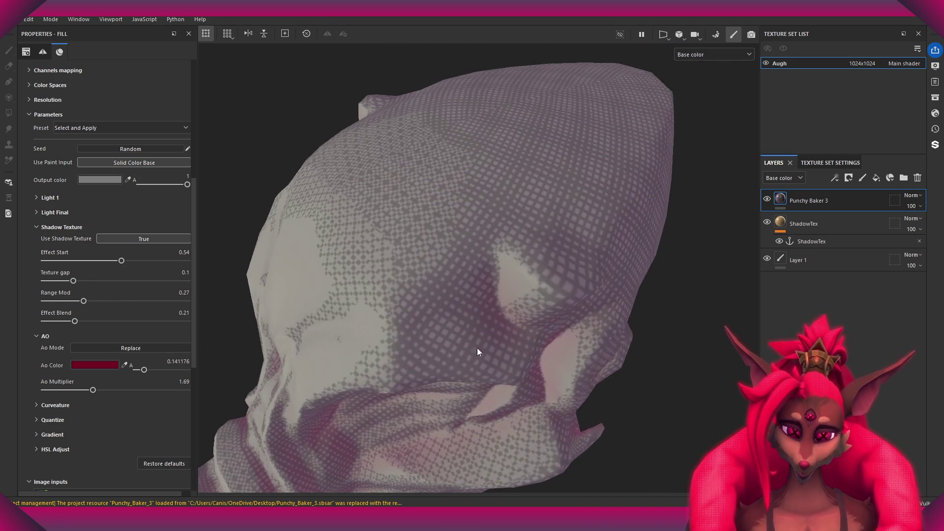
{"action": "mouse_move", "coordinate": [73, 281]}
{"action": "left_mouse_down"}
{"action": "mouse_move", "coordinate": [88, 285]}
{"action": "mouse_move", "coordinate": [92, 261]}
{"action": "mouse_move", "coordinate": [82, 261]}
{"action": "left_mouse_up"}
{"action": "mouse_move", "coordinate": [289, 270]}
{"action": "left_mouse_down", "text": "alt"}
{"action": "mouse_move", "coordinate": [486, 229]}
{"action": "mouse_move", "coordinate": [458, 247]}
{"action": "left_mouse_up", "text": "alt"}
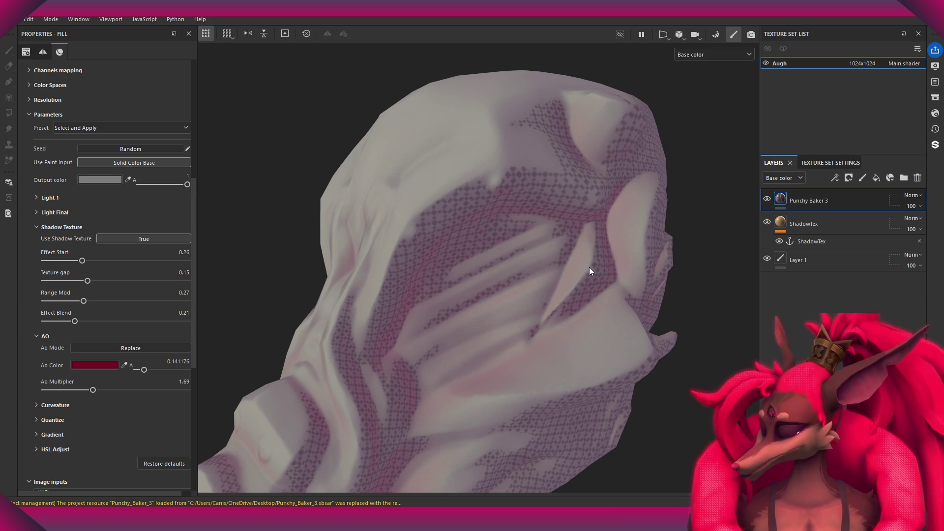
{"action": "mouse_move", "coordinate": [589, 267]}
{"action": "left_mouse_down", "text": "alt"}
{"action": "mouse_move", "coordinate": [527, 218]}
{"action": "mouse_move", "coordinate": [426, 338]}
{"action": "mouse_move", "coordinate": [653, 259]}
{"action": "mouse_move", "coordinate": [500, 300]}
{"action": "mouse_move", "coordinate": [495, 249]}
{"action": "mouse_move", "coordinate": [579, 267]}
{"action": "mouse_move", "coordinate": [525, 228]}
{"action": "mouse_move", "coordinate": [482, 290]}
{"action": "mouse_move", "coordinate": [580, 280]}
{"action": "mouse_move", "coordinate": [576, 237]}
{"action": "mouse_move", "coordinate": [577, 299]}
{"action": "mouse_move", "coordinate": [552, 290]}
{"action": "mouse_move", "coordinate": [532, 252]}
{"action": "left_mouse_up", "text": "alt"}
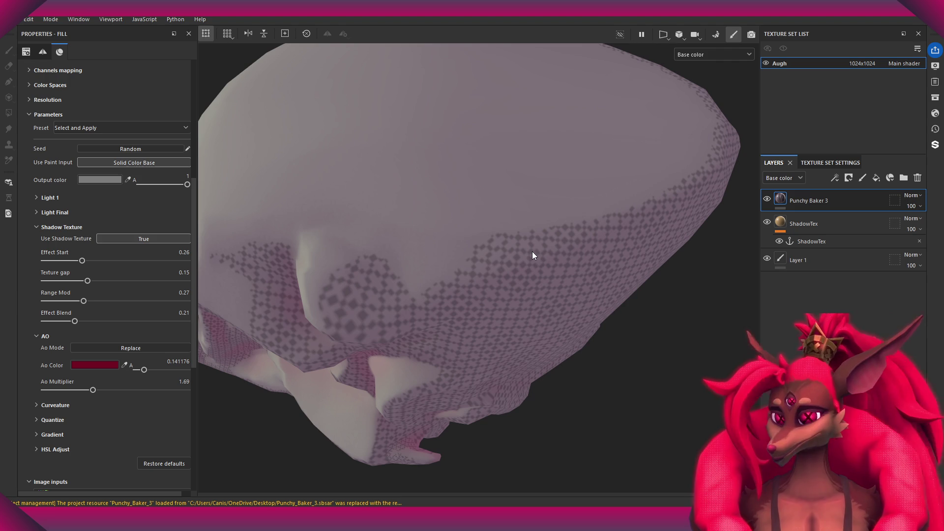
Raise the Shadow Texture Effect Start to 0.55 and orbit to inspect the shading.
{"action": "mouse_move", "coordinate": [337, 79]}
{"action": "left_mouse_down", "text": "alt"}
{"action": "mouse_move", "coordinate": [525, 217]}
{"action": "mouse_move", "coordinate": [514, 295]}
{"action": "left_mouse_up", "text": "alt"}
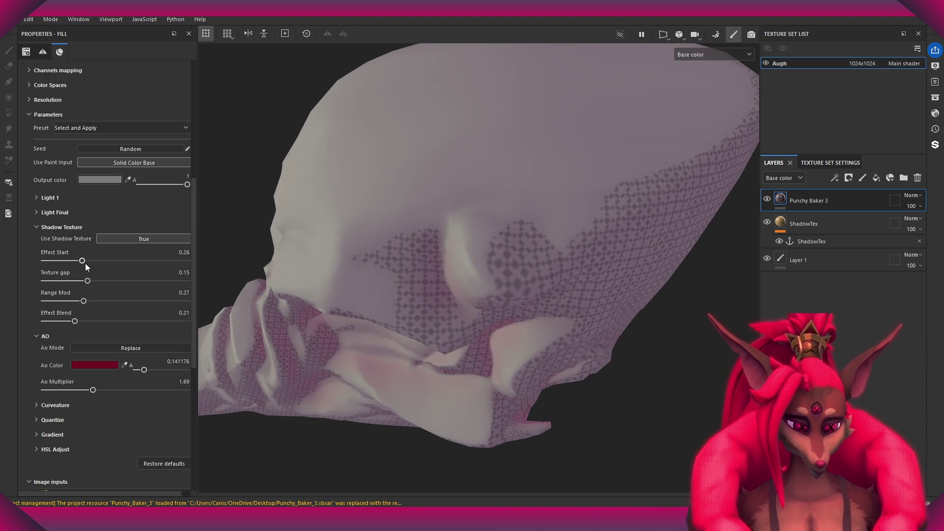
{"action": "left_click_drag", "start_coordinate": [82, 261], "coordinate": [122, 280]}
{"action": "mouse_move", "coordinate": [370, 274]}
{"action": "left_mouse_down", "text": "alt"}
{"action": "mouse_move", "coordinate": [452, 349]}
{"action": "mouse_move", "coordinate": [445, 204]}
{"action": "mouse_move", "coordinate": [555, 233]}
{"action": "mouse_move", "coordinate": [558, 298]}
{"action": "left_mouse_up", "text": "alt"}
{"action": "mouse_move", "coordinate": [344, 221]}
{"action": "left_mouse_down", "text": "alt"}
{"action": "mouse_move", "coordinate": [485, 335]}
{"action": "mouse_move", "coordinate": [562, 229]}
{"action": "mouse_move", "coordinate": [483, 222]}
{"action": "mouse_move", "coordinate": [596, 275]}
{"action": "mouse_move", "coordinate": [483, 230]}
{"action": "left_mouse_up", "text": "alt"}
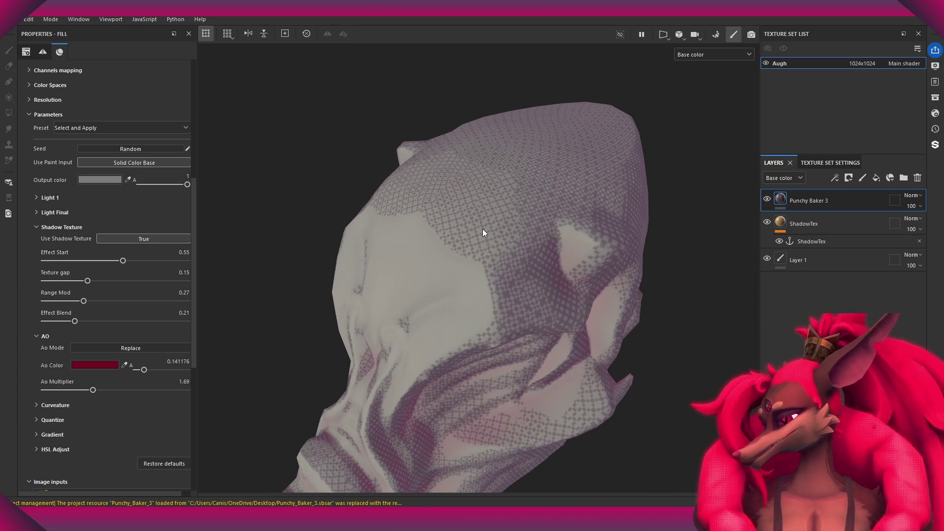
Re-adjust Effect Start between 0.61 and 0.43, leaving it at 0.56.
{"action": "scroll", "coordinate": [522, 220], "scroll_direction": "up", "scroll_amount": 3}
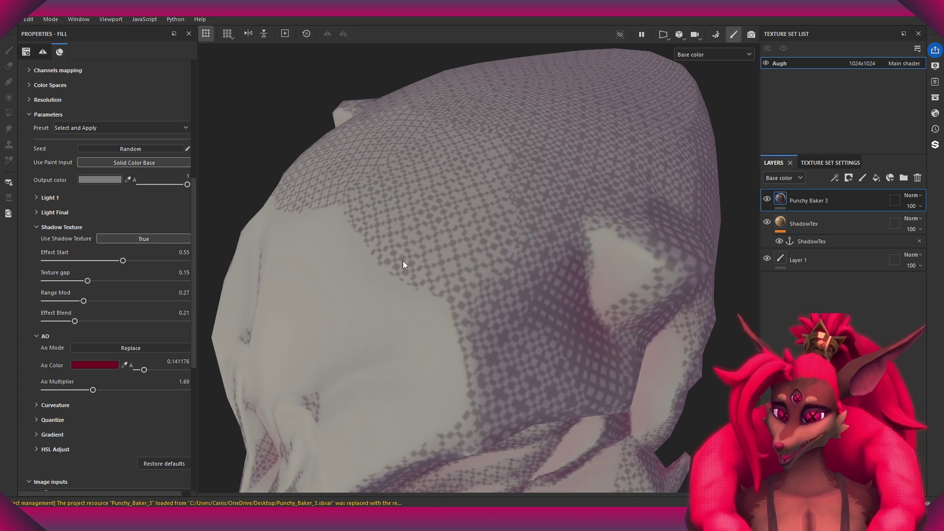
{"action": "left_click_drag", "start_coordinate": [410, 260], "coordinate": [461, 226], "text": "alt"}
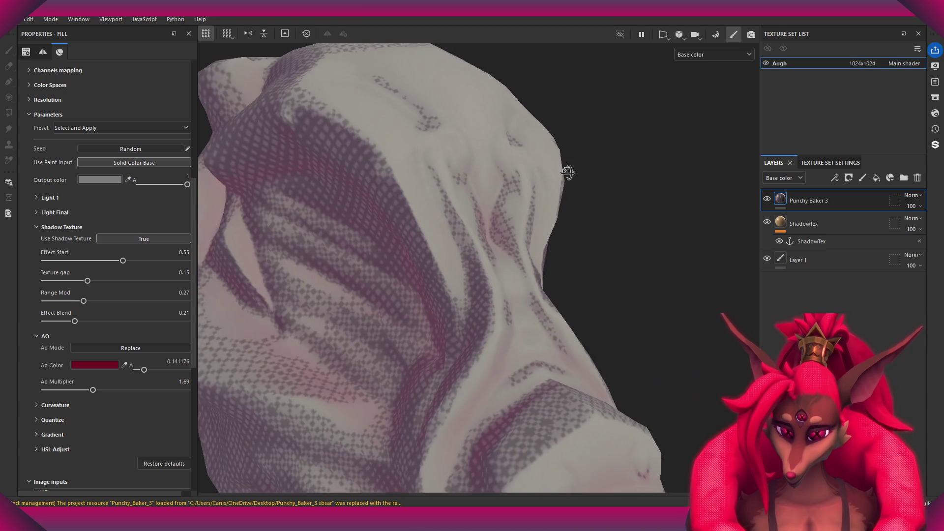
{"action": "mouse_move", "coordinate": [462, 226]}
{"action": "left_mouse_down", "text": "alt"}
{"action": "mouse_move", "coordinate": [358, 177]}
{"action": "mouse_move", "coordinate": [531, 230]}
{"action": "left_mouse_up", "text": "alt"}
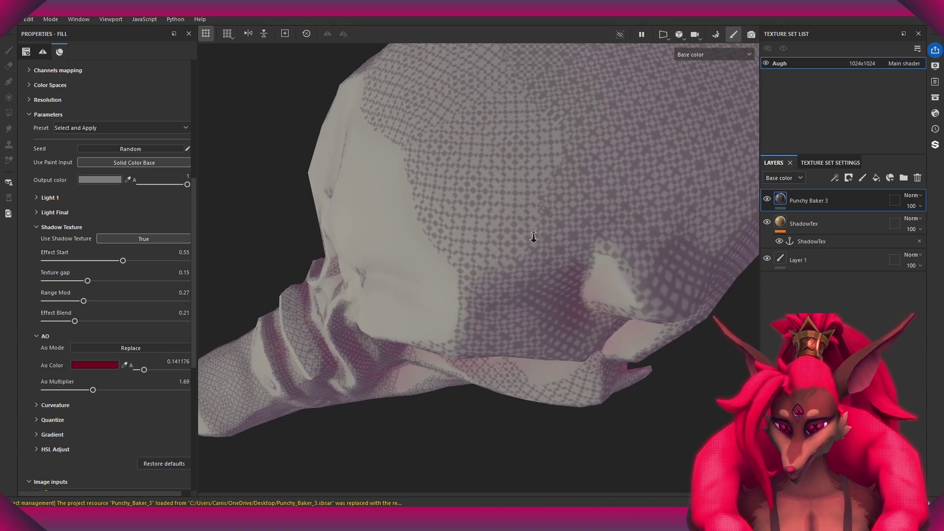
{"action": "right_click_drag", "start_coordinate": [531, 230], "coordinate": [539, 249], "text": "alt"}
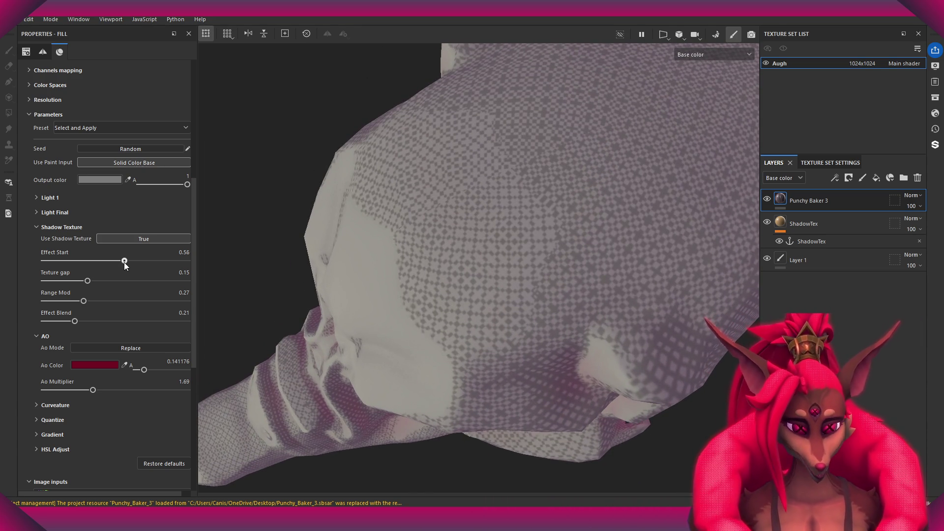
{"action": "mouse_move", "coordinate": [123, 261]}
{"action": "left_mouse_down"}
{"action": "mouse_move", "coordinate": [133, 268]}
{"action": "mouse_move", "coordinate": [107, 264]}
{"action": "left_mouse_up"}
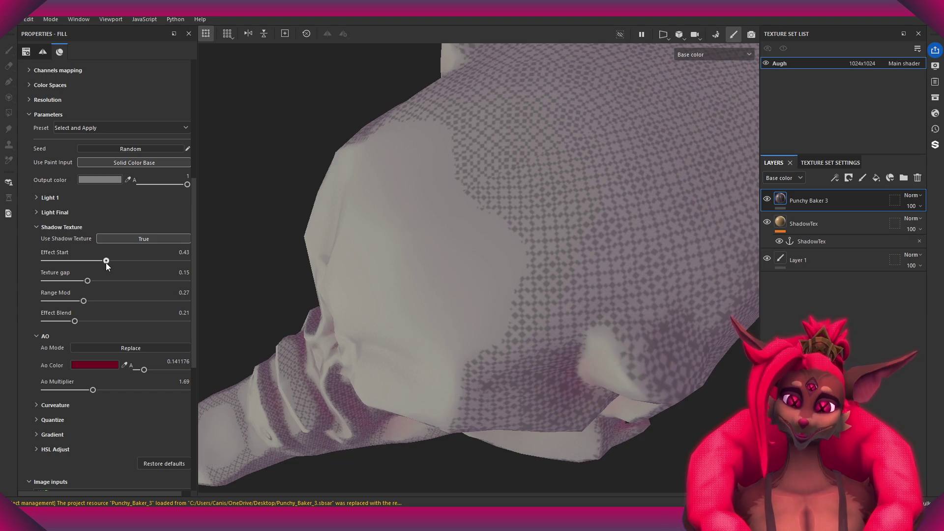
{"action": "left_click_drag", "start_coordinate": [350, 225], "coordinate": [229, 284], "text": "alt"}
{"action": "left_click_drag", "start_coordinate": [99, 261], "coordinate": [123, 269]}
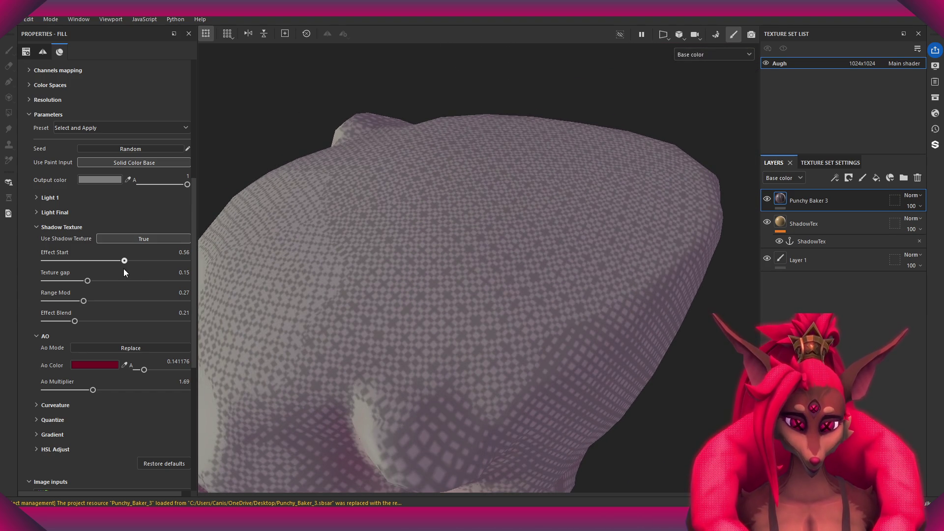
{"action": "scroll", "coordinate": [117, 222], "scroll_direction": "up", "scroll_amount": 4}
{"action": "scroll", "coordinate": [102, 121], "scroll_direction": "up", "scroll_amount": 2}
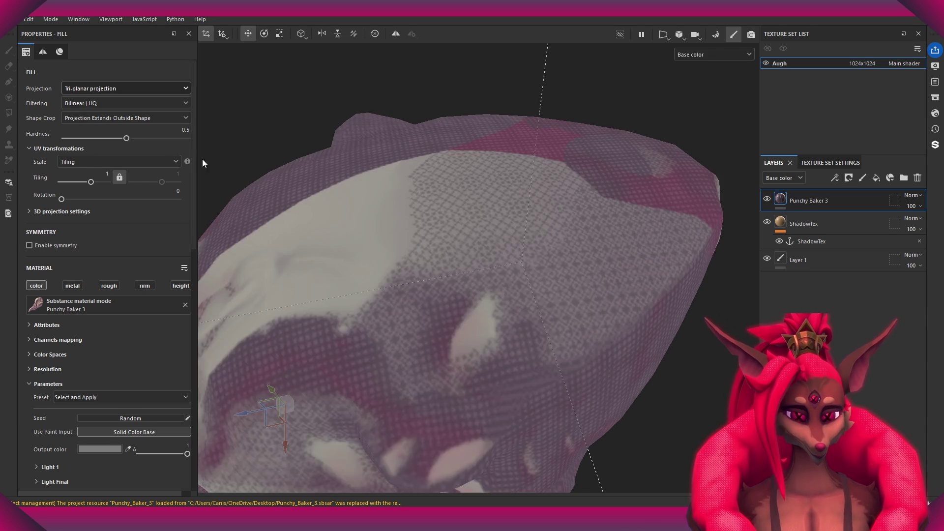
Reapply Tri-planar projection to the ShadowTex dither fill and move closer to inspect the mesh.
{"action": "mouse_move", "coordinate": [514, 255]}
{"action": "left_mouse_down", "text": "alt"}
{"action": "mouse_move", "coordinate": [559, 189]}
{"action": "mouse_move", "coordinate": [467, 134]}
{"action": "mouse_move", "coordinate": [580, 189]}
{"action": "left_mouse_up", "text": "alt"}
{"action": "key", "text": "ctrl+z"}
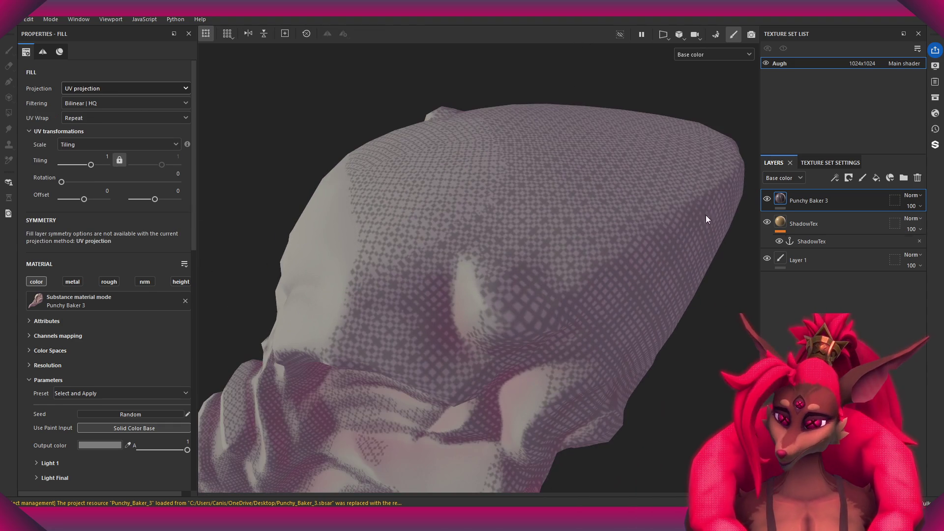
{"action": "left_click", "coordinate": [819, 219]}
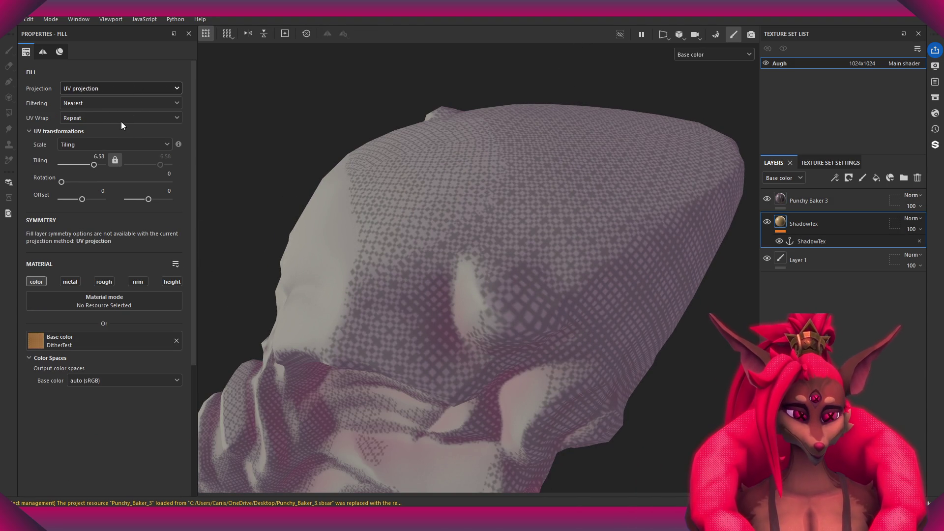
{"action": "key", "text": "ctrl+y"}
{"action": "mouse_move", "coordinate": [295, 148]}
{"action": "left_mouse_down", "text": "alt"}
{"action": "mouse_move", "coordinate": [533, 227]}
{"action": "mouse_move", "coordinate": [550, 274]}
{"action": "mouse_move", "coordinate": [526, 220]}
{"action": "mouse_move", "coordinate": [563, 353]}
{"action": "mouse_move", "coordinate": [516, 168]}
{"action": "mouse_move", "coordinate": [512, 392]}
{"action": "mouse_move", "coordinate": [497, 211]}
{"action": "mouse_move", "coordinate": [451, 238]}
{"action": "mouse_move", "coordinate": [481, 328]}
{"action": "mouse_move", "coordinate": [480, 209]}
{"action": "mouse_move", "coordinate": [459, 301]}
{"action": "mouse_move", "coordinate": [443, 175]}
{"action": "mouse_move", "coordinate": [408, 290]}
{"action": "mouse_move", "coordinate": [536, 158]}
{"action": "mouse_move", "coordinate": [491, 324]}
{"action": "mouse_move", "coordinate": [518, 143]}
{"action": "mouse_move", "coordinate": [474, 234]}
{"action": "mouse_move", "coordinate": [375, 263]}
{"action": "mouse_move", "coordinate": [411, 211]}
{"action": "mouse_move", "coordinate": [375, 252]}
{"action": "mouse_move", "coordinate": [540, 244]}
{"action": "mouse_move", "coordinate": [506, 267]}
{"action": "mouse_move", "coordinate": [418, 277]}
{"action": "mouse_move", "coordinate": [426, 230]}
{"action": "mouse_move", "coordinate": [401, 358]}
{"action": "mouse_move", "coordinate": [467, 162]}
{"action": "mouse_move", "coordinate": [460, 258]}
{"action": "mouse_move", "coordinate": [489, 267]}
{"action": "mouse_move", "coordinate": [464, 143]}
{"action": "mouse_move", "coordinate": [497, 196]}
{"action": "mouse_move", "coordinate": [549, 200]}
{"action": "mouse_move", "coordinate": [497, 201]}
{"action": "mouse_move", "coordinate": [611, 204]}
{"action": "mouse_move", "coordinate": [541, 210]}
{"action": "mouse_move", "coordinate": [514, 285]}
{"action": "mouse_move", "coordinate": [508, 244]}
{"action": "mouse_move", "coordinate": [481, 297]}
{"action": "mouse_move", "coordinate": [508, 274]}
{"action": "mouse_move", "coordinate": [516, 243]}
{"action": "mouse_move", "coordinate": [510, 280]}
{"action": "left_mouse_up", "text": "alt"}
{"action": "scroll", "coordinate": [516, 242], "scroll_direction": "up", "scroll_amount": 3}
{"action": "middle_click_drag", "start_coordinate": [510, 281], "coordinate": [529, 243], "text": "alt"}
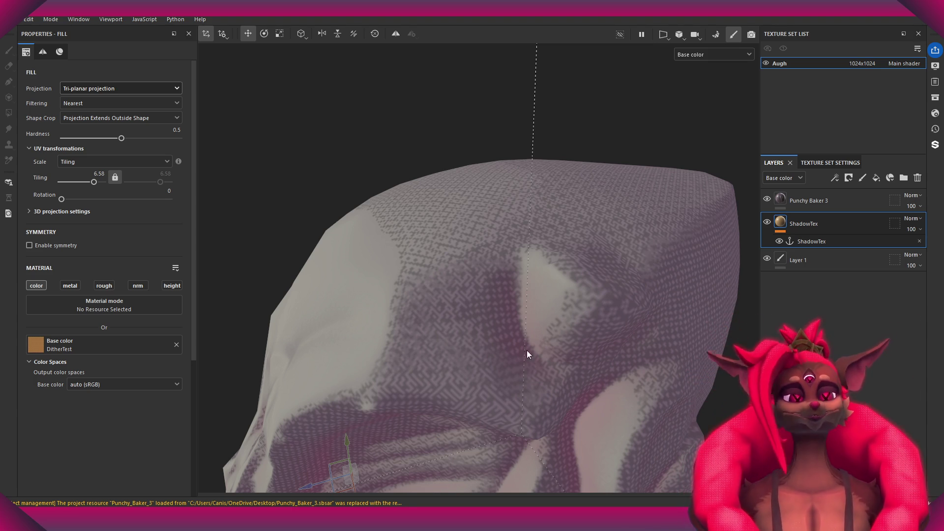
In Pixel Composer, reposition the Export and 4x4DitherPacked nodes to make room on the graph.
{"action": "key", "text": "alt+Tab"}
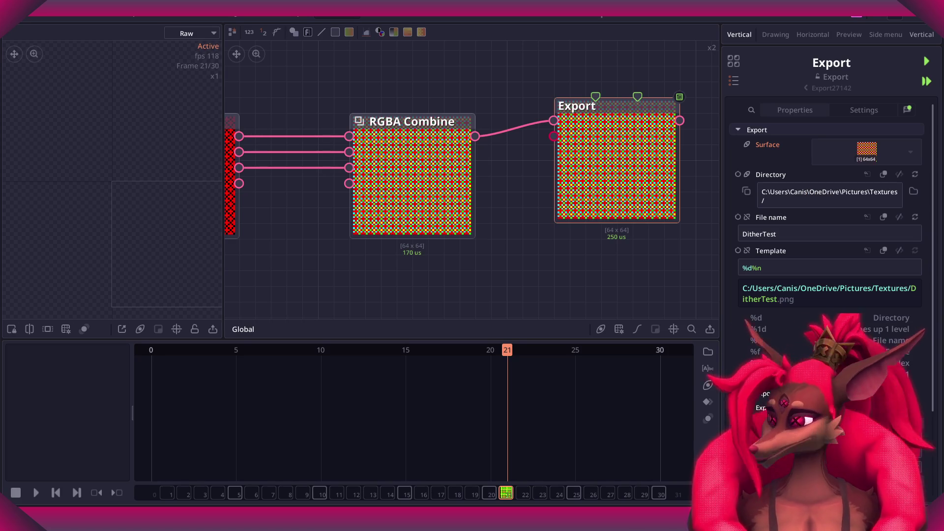
{"action": "scroll", "coordinate": [500, 179], "scroll_direction": "down", "scroll_amount": 5}
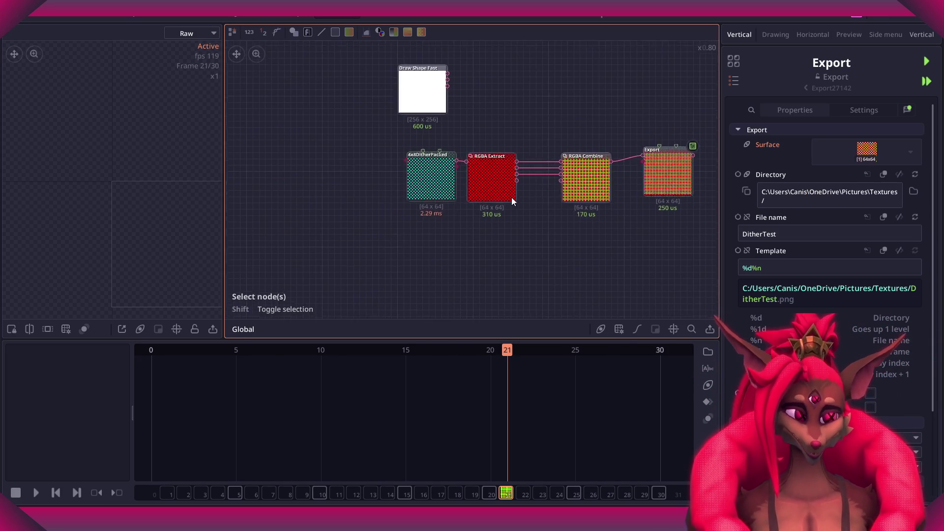
{"action": "scroll", "coordinate": [512, 201], "scroll_direction": "up", "scroll_amount": 2}
{"action": "scroll", "coordinate": [482, 187], "scroll_direction": "up", "scroll_amount": 3}
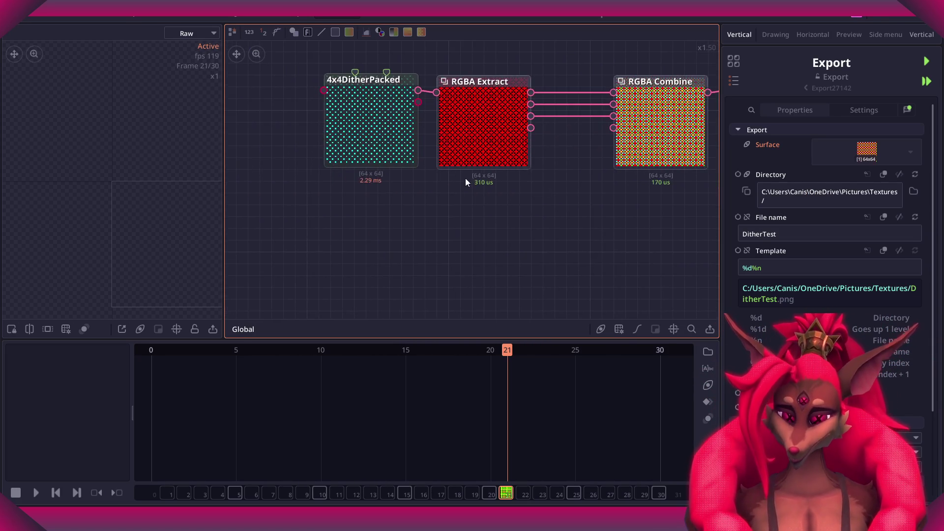
{"action": "middle_click_drag", "start_coordinate": [468, 181], "coordinate": [260, 202]}
{"action": "scroll", "coordinate": [536, 171], "scroll_direction": "up", "scroll_amount": 2}
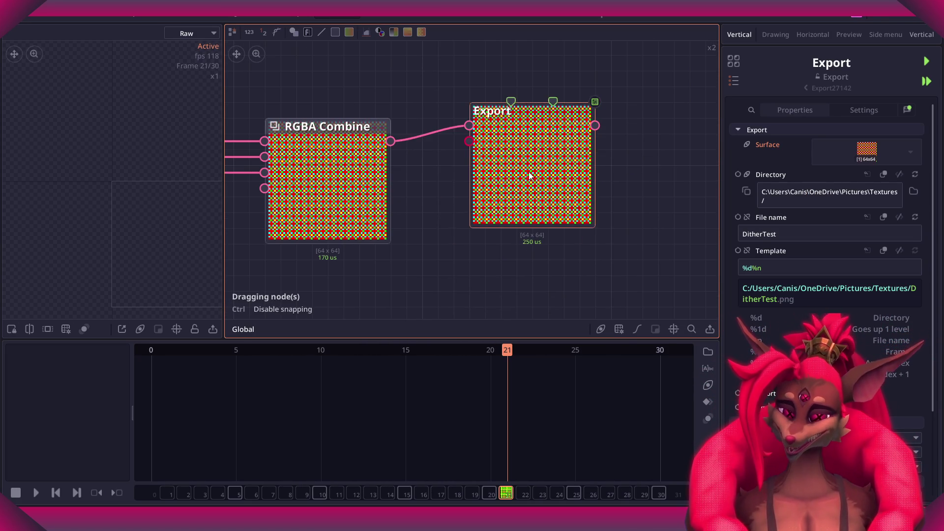
{"action": "left_click_drag", "start_coordinate": [536, 171], "coordinate": [502, 190]}
{"action": "scroll", "coordinate": [319, 246], "scroll_direction": "down", "scroll_amount": 3}
{"action": "middle_click_drag", "start_coordinate": [319, 246], "coordinate": [597, 175]}
{"action": "scroll", "coordinate": [497, 225], "scroll_direction": "up", "scroll_amount": 2}
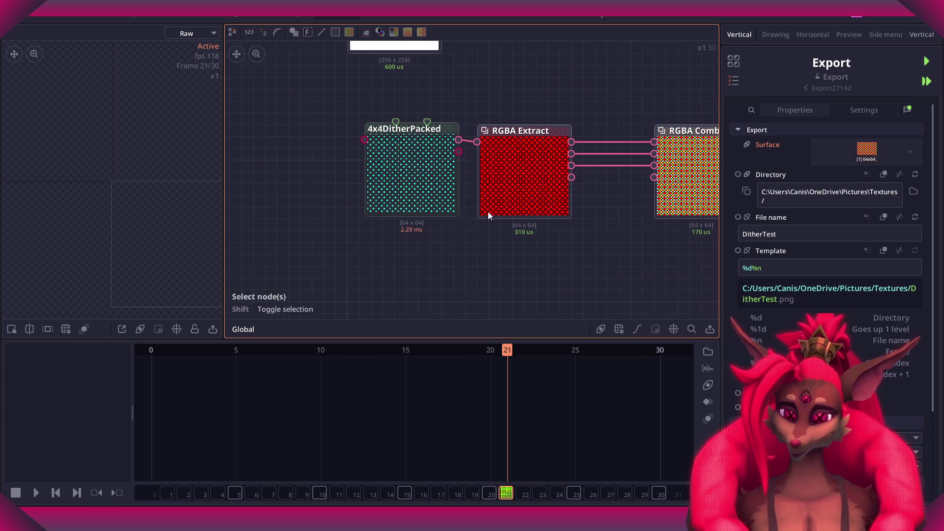
{"action": "left_click_drag", "start_coordinate": [427, 174], "coordinate": [337, 152]}
{"action": "scroll", "coordinate": [338, 151], "scroll_direction": "down", "scroll_amount": 1}
{"action": "middle_click_drag", "start_coordinate": [396, 189], "coordinate": [528, 142]}
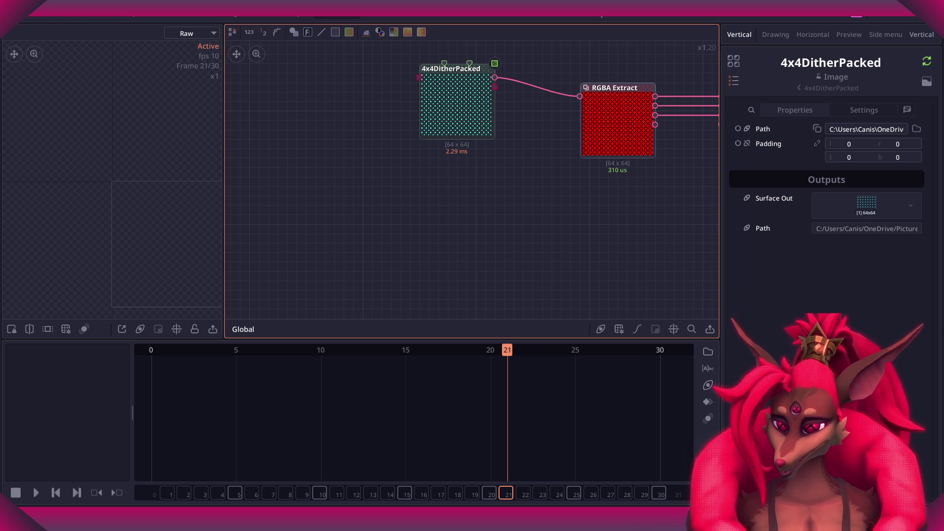
Drop in LineShadowsPacked as an image node, view the whole graph, and save Card.
{"action": "left_click_drag", "start_coordinate": [292, 244], "coordinate": [291, 245]}
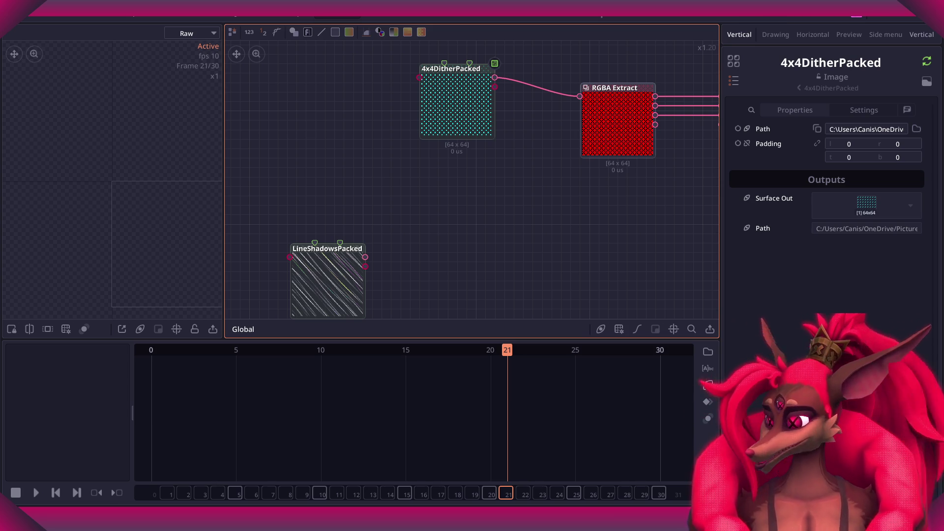
{"action": "scroll", "coordinate": [542, 177], "scroll_direction": "down", "scroll_amount": 3}
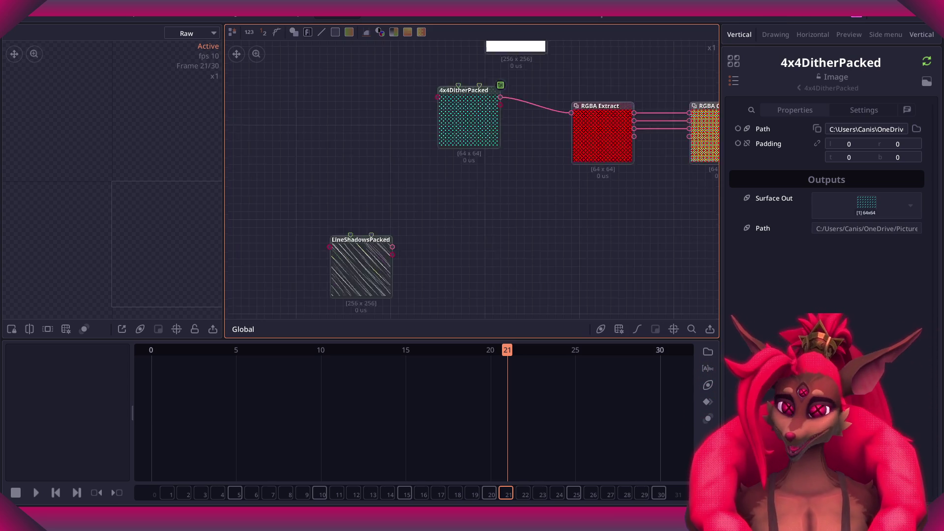
{"action": "middle_click_drag", "start_coordinate": [541, 177], "coordinate": [431, 217]}
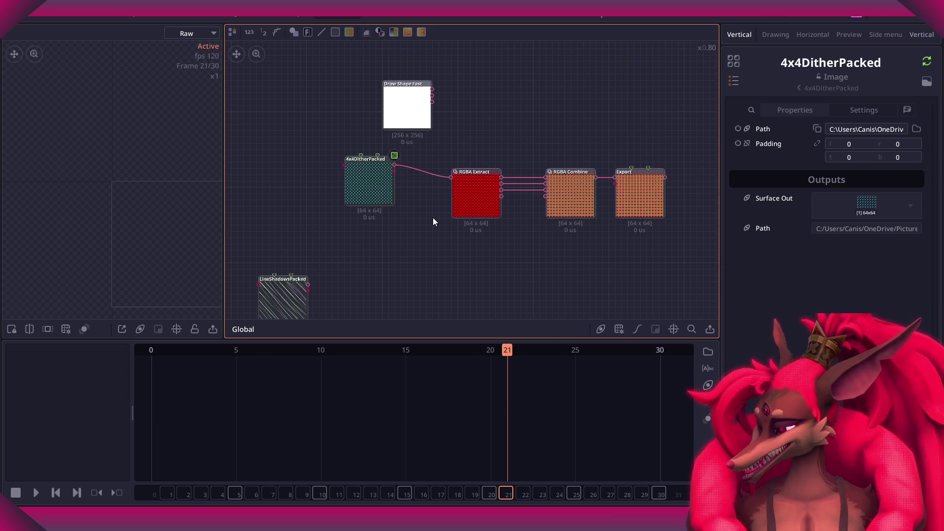
{"action": "scroll", "coordinate": [433, 217], "scroll_direction": "up", "scroll_amount": 3}
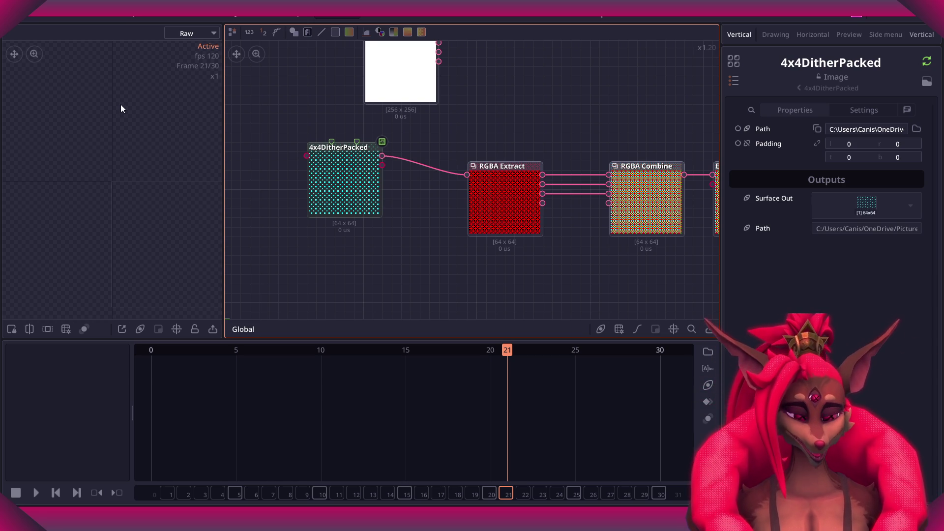
{"action": "key", "text": "ctrl+s"}
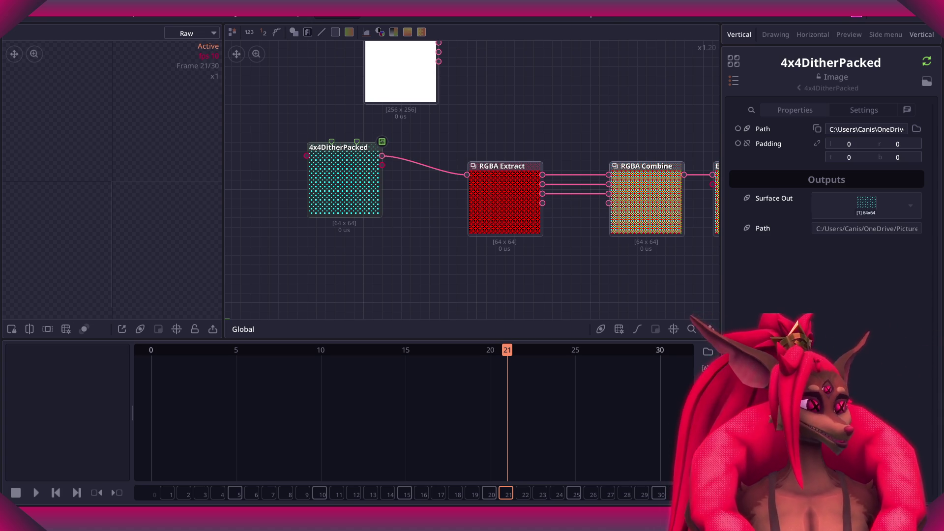
Open the File menu to load the Fireee project.
{"action": "left_click", "coordinate": [34, 8]}
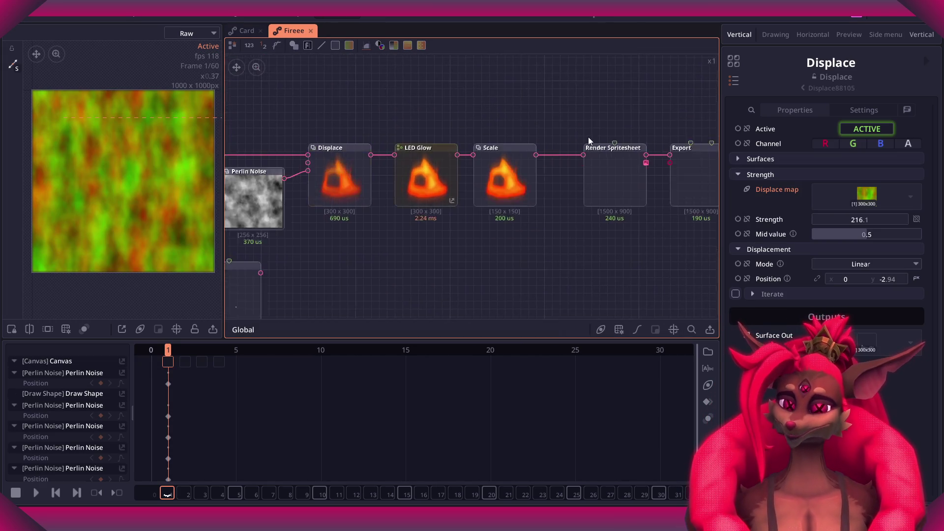
Start playback of the Fireee fire animation with the Scale and Export nodes in view.
{"action": "scroll", "coordinate": [545, 137], "scroll_direction": "down", "scroll_amount": 3}
{"action": "scroll", "coordinate": [512, 145], "scroll_direction": "up", "scroll_amount": 4}
{"action": "middle_click_drag", "start_coordinate": [519, 146], "coordinate": [408, 146]}
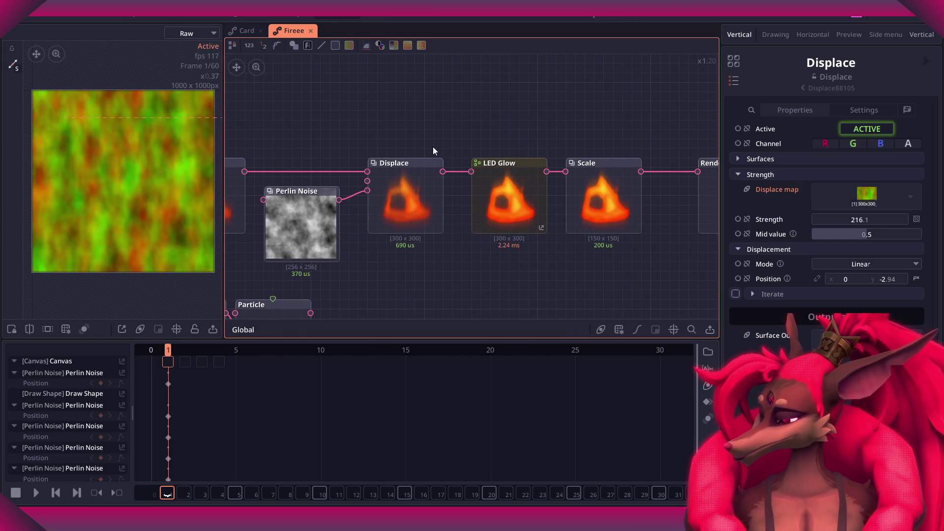
{"action": "mouse_move", "coordinate": [582, 164]}
{"action": "middle_mouse_down"}
{"action": "mouse_move", "coordinate": [389, 128]}
{"action": "mouse_move", "coordinate": [497, 113]}
{"action": "middle_mouse_up"}
{"action": "key", "text": "space"}
Inspect the upstream Blend node alongside the Blur and Directional Blur nodes.
{"action": "middle_click_drag", "start_coordinate": [360, 247], "coordinate": [458, 235]}
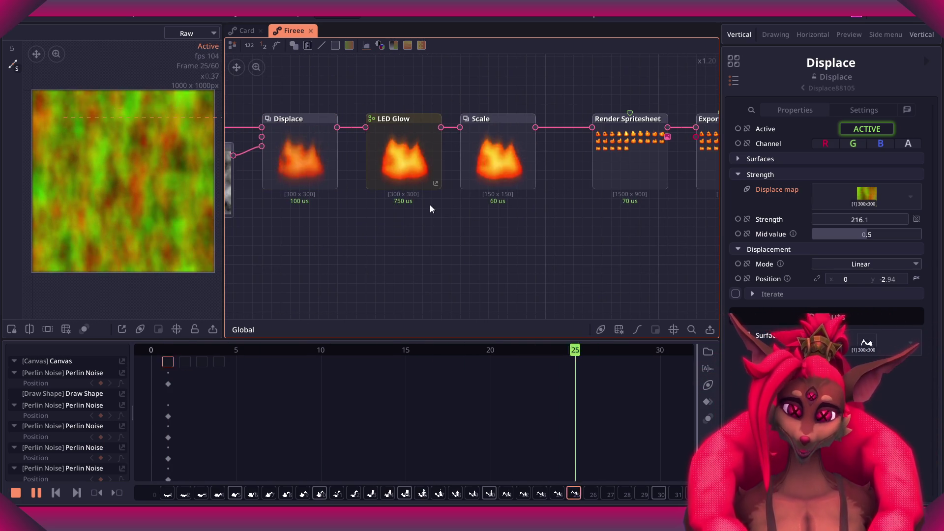
{"action": "scroll", "coordinate": [453, 211], "scroll_direction": "up", "scroll_amount": 2}
{"action": "middle_click_drag", "start_coordinate": [373, 147], "coordinate": [480, 165]}
{"action": "scroll", "coordinate": [459, 219], "scroll_direction": "up", "scroll_amount": 1}
{"action": "left_click", "coordinate": [420, 183]}
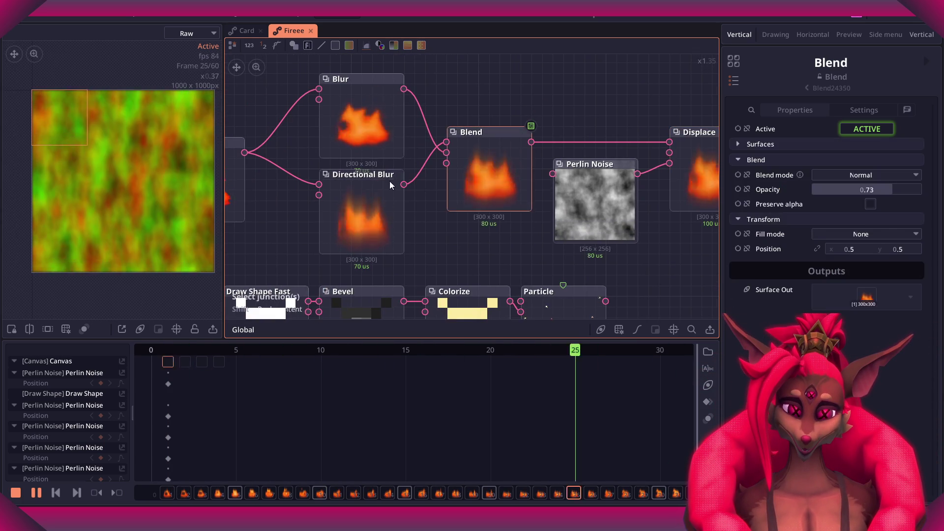
{"action": "left_click", "coordinate": [360, 216]}
{"action": "middle_click_drag", "start_coordinate": [361, 216], "coordinate": [503, 216]}
{"action": "left_click", "coordinate": [452, 211]}
{"action": "scroll", "coordinate": [606, 224], "scroll_direction": "down", "scroll_amount": 2}
{"action": "mouse_move", "coordinate": [606, 223]}
{"action": "middle_mouse_down"}
{"action": "mouse_move", "coordinate": [409, 211]}
{"action": "mouse_move", "coordinate": [601, 232]}
{"action": "mouse_move", "coordinate": [656, 212]}
{"action": "middle_mouse_up"}
{"action": "scroll", "coordinate": [621, 224], "scroll_direction": "down", "scroll_amount": 2}
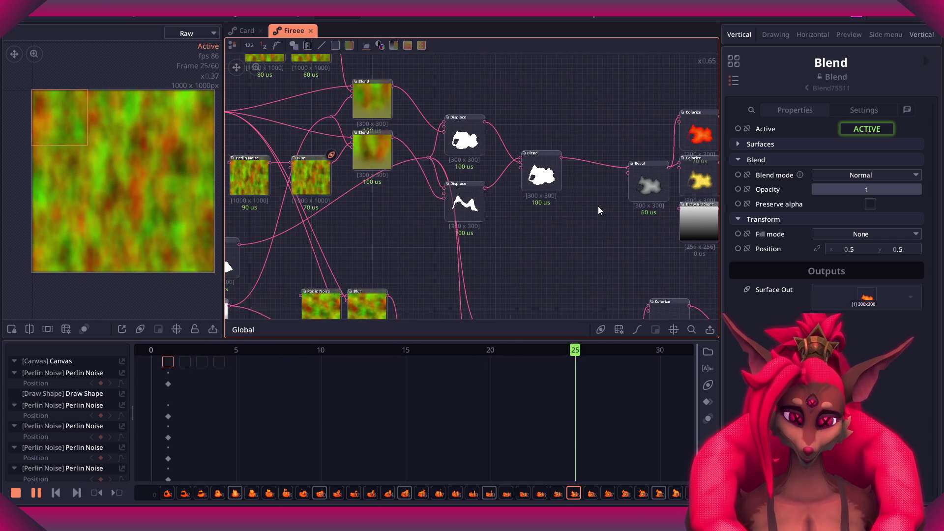
{"action": "scroll", "coordinate": [582, 209], "scroll_direction": "down", "scroll_amount": 2}
Inspect the Scale 0.5 and FireSprite_10x6 Export node settings in the output chain.
{"action": "middle_click_drag", "start_coordinate": [582, 208], "coordinate": [456, 201]}
{"action": "scroll", "coordinate": [538, 211], "scroll_direction": "up", "scroll_amount": 3}
{"action": "left_click", "coordinate": [329, 193]}
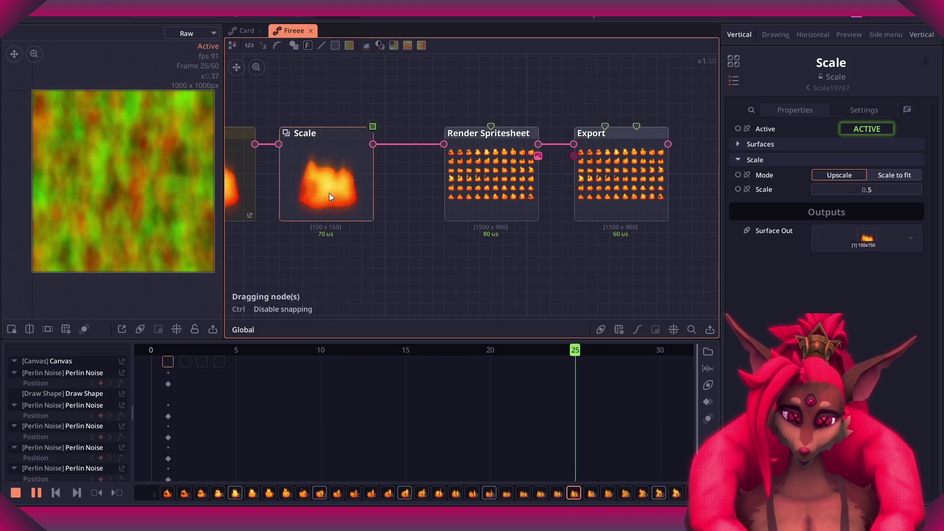
{"action": "scroll", "coordinate": [504, 172], "scroll_direction": "up", "scroll_amount": 3}
{"action": "left_click", "coordinate": [633, 170]}
{"action": "scroll", "coordinate": [632, 170], "scroll_direction": "down", "scroll_amount": 2}
{"action": "scroll", "coordinate": [645, 179], "scroll_direction": "up", "scroll_amount": 3}
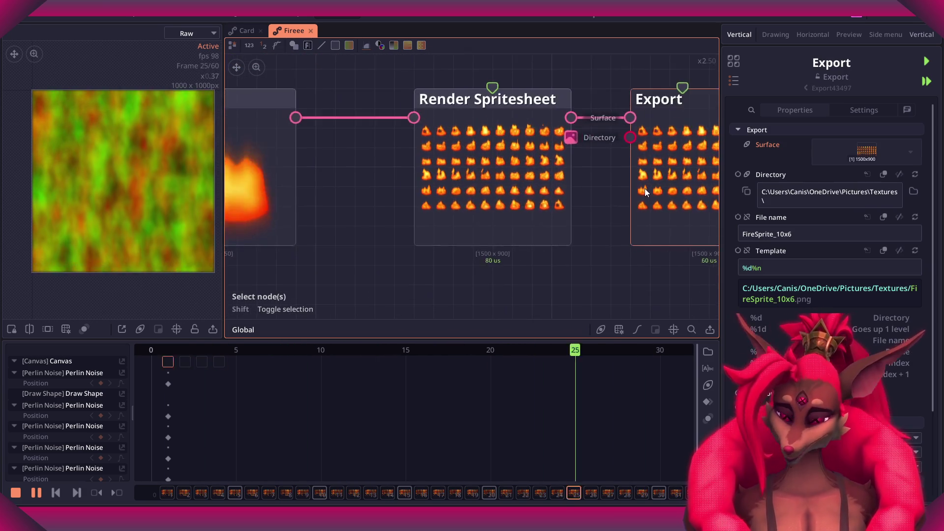
Recheck the Scale node beside Render Spritesheet, then view the whole fire node network.
{"action": "middle_click_drag", "start_coordinate": [645, 188], "coordinate": [486, 206]}
{"action": "middle_click_drag", "start_coordinate": [404, 217], "coordinate": [620, 216]}
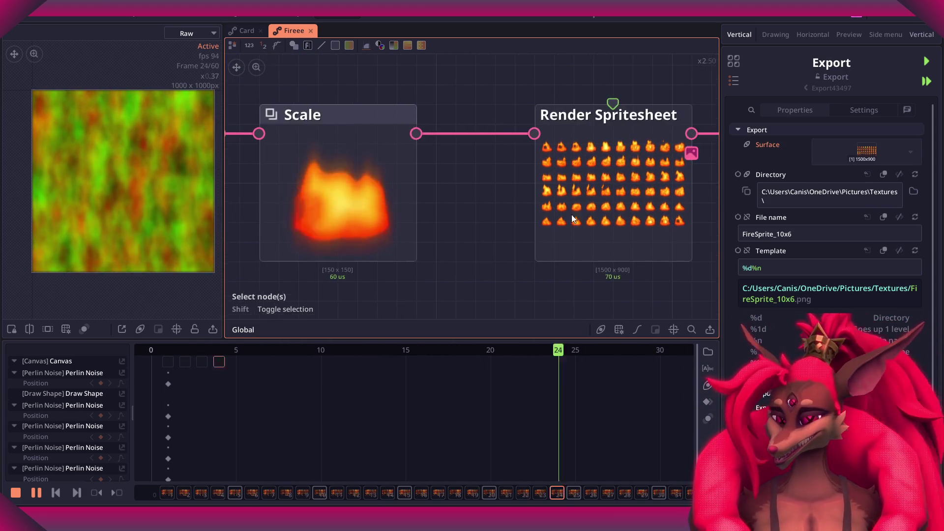
{"action": "scroll", "coordinate": [620, 215], "scroll_direction": "down", "scroll_amount": 3}
{"action": "left_click", "coordinate": [437, 200]}
{"action": "scroll", "coordinate": [423, 202], "scroll_direction": "down", "scroll_amount": 4}
{"action": "scroll", "coordinate": [411, 205], "scroll_direction": "up", "scroll_amount": 4}
{"action": "scroll", "coordinate": [411, 205], "scroll_direction": "up", "scroll_amount": 3}
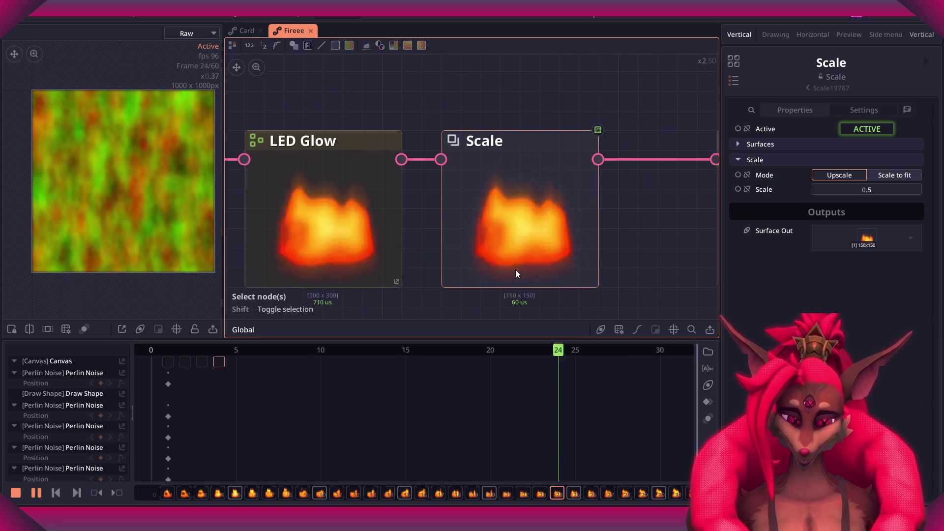
{"action": "scroll", "coordinate": [509, 232], "scroll_direction": "down", "scroll_amount": 1}
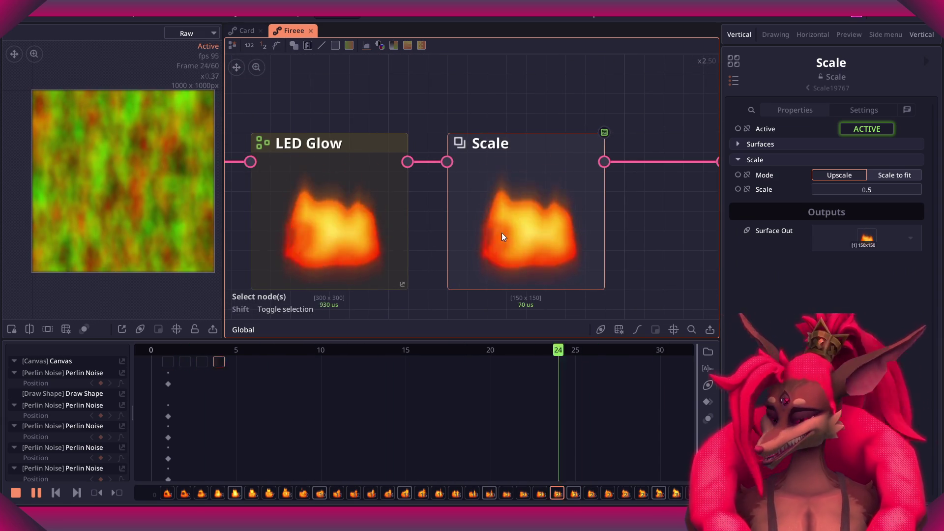
{"action": "middle_click_drag", "start_coordinate": [508, 232], "coordinate": [647, 234]}
{"action": "scroll", "coordinate": [410, 191], "scroll_direction": "down", "scroll_amount": 3}
{"action": "scroll", "coordinate": [506, 206], "scroll_direction": "down", "scroll_amount": 2}
{"action": "scroll", "coordinate": [665, 234], "scroll_direction": "down", "scroll_amount": 1}
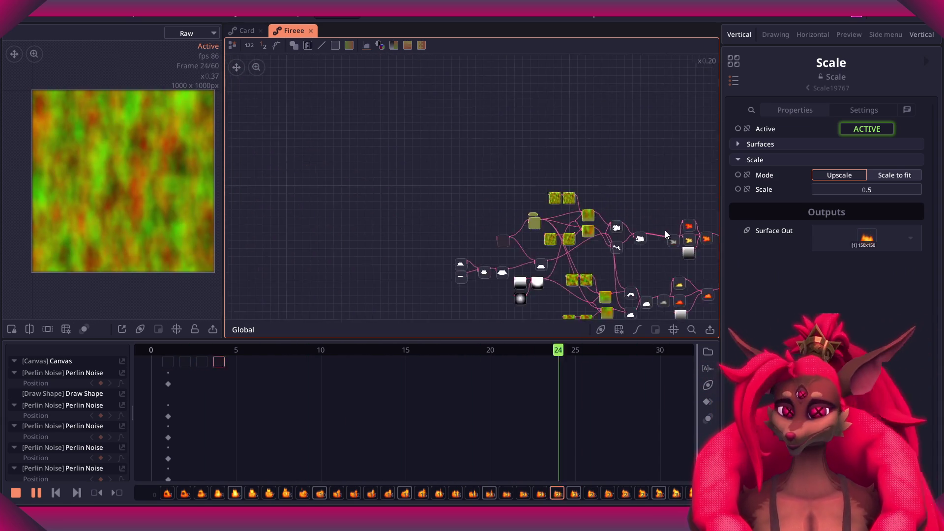
{"action": "scroll", "coordinate": [494, 250], "scroll_direction": "up", "scroll_amount": 5}
{"action": "middle_click_drag", "start_coordinate": [454, 236], "coordinate": [430, 197]}
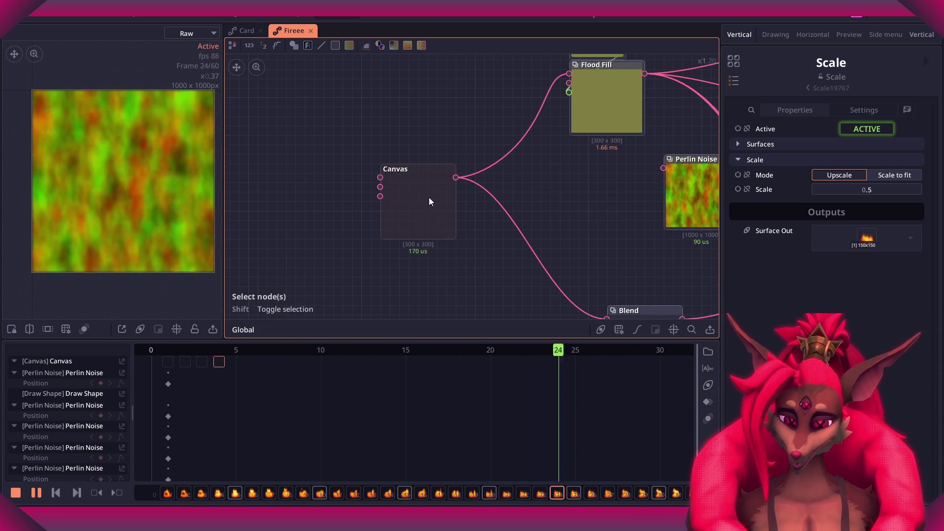
{"action": "scroll", "coordinate": [435, 209], "scroll_direction": "down", "scroll_amount": 2}
{"action": "middle_click_drag", "start_coordinate": [554, 206], "coordinate": [455, 206]}
{"action": "scroll", "coordinate": [550, 167], "scroll_direction": "down", "scroll_amount": 1}
{"action": "middle_click_drag", "start_coordinate": [551, 167], "coordinate": [322, 182]}
{"action": "mouse_move", "coordinate": [356, 148]}
{"action": "middle_mouse_down"}
{"action": "mouse_move", "coordinate": [432, 217]}
{"action": "mouse_move", "coordinate": [446, 153]}
{"action": "mouse_move", "coordinate": [468, 246]}
{"action": "mouse_move", "coordinate": [459, 154]}
{"action": "middle_mouse_up"}
{"action": "scroll", "coordinate": [431, 218], "scroll_direction": "up", "scroll_amount": 1}
{"action": "scroll", "coordinate": [431, 231], "scroll_direction": "up", "scroll_amount": 2}
{"action": "mouse_move", "coordinate": [431, 274]}
{"action": "middle_mouse_down"}
{"action": "mouse_move", "coordinate": [575, 122]}
{"action": "mouse_move", "coordinate": [677, 175]}
{"action": "mouse_move", "coordinate": [421, 183]}
{"action": "mouse_move", "coordinate": [374, 196]}
{"action": "middle_mouse_up"}
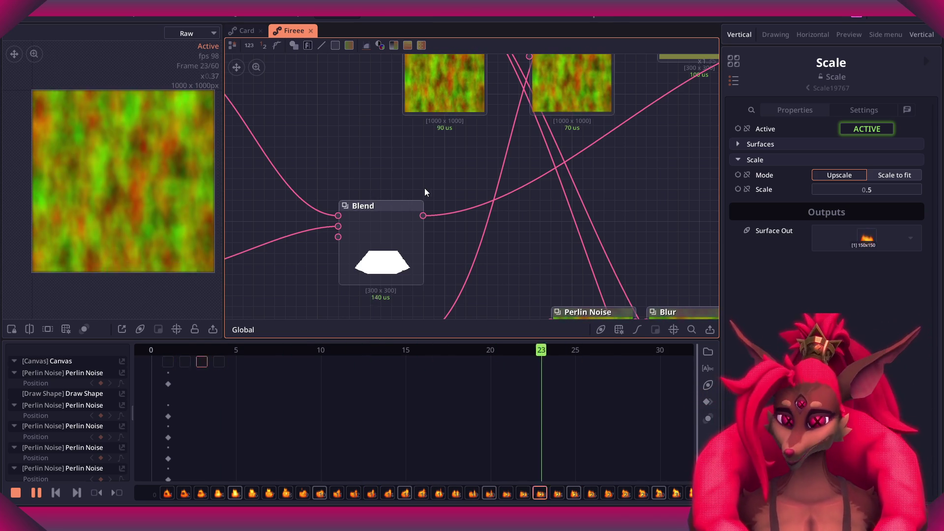
{"action": "scroll", "coordinate": [427, 192], "scroll_direction": "down", "scroll_amount": 3}
{"action": "scroll", "coordinate": [536, 153], "scroll_direction": "up", "scroll_amount": 2}
{"action": "scroll", "coordinate": [375, 231], "scroll_direction": "up", "scroll_amount": 3}
{"action": "scroll", "coordinate": [425, 200], "scroll_direction": "down", "scroll_amount": 3}
{"action": "middle_click_drag", "start_coordinate": [426, 200], "coordinate": [496, 205]}
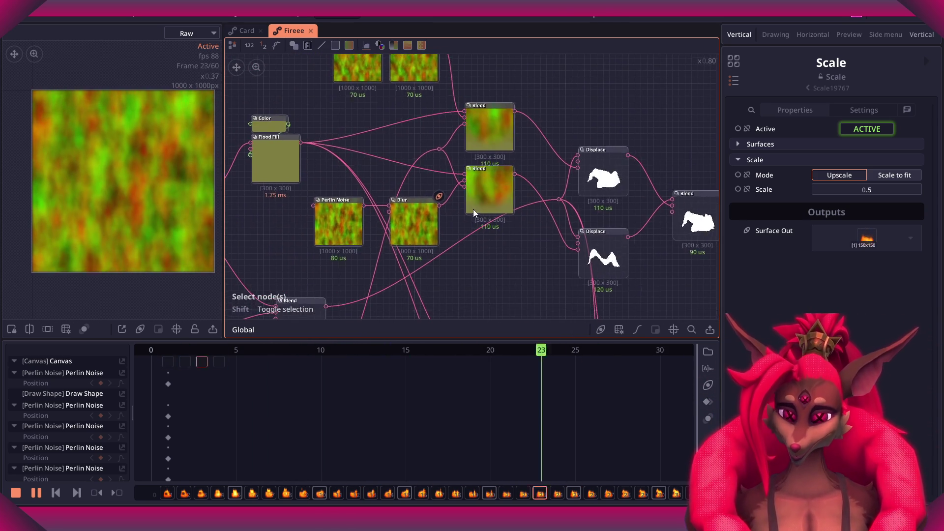
{"action": "scroll", "coordinate": [470, 161], "scroll_direction": "up", "scroll_amount": 1}
{"action": "scroll", "coordinate": [469, 161], "scroll_direction": "down", "scroll_amount": 2}
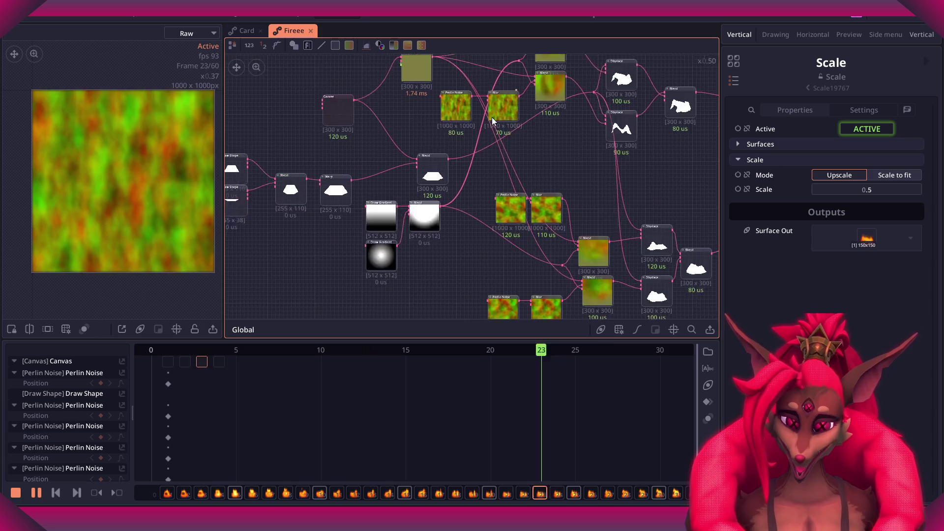
{"action": "middle_click_drag", "start_coordinate": [467, 148], "coordinate": [344, 182]}
{"action": "scroll", "coordinate": [340, 181], "scroll_direction": "up", "scroll_amount": 2}
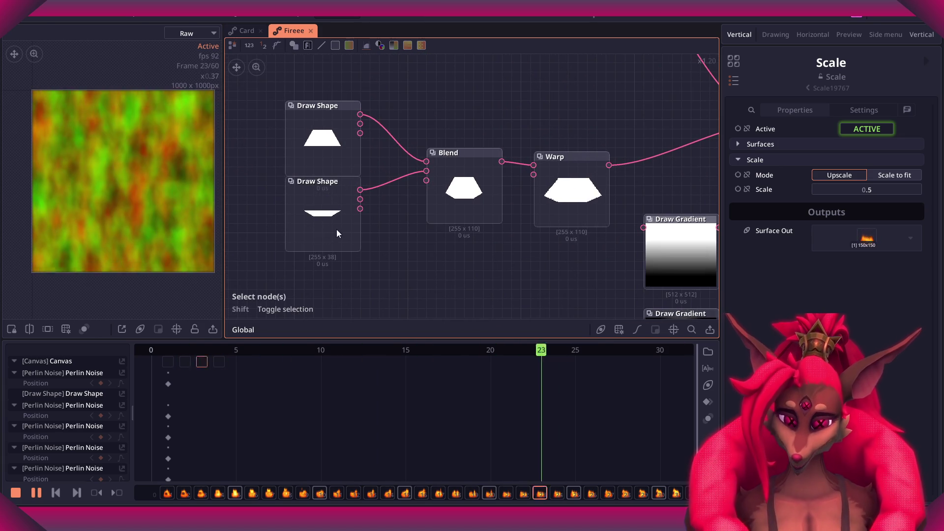
{"action": "middle_click_drag", "start_coordinate": [323, 230], "coordinate": [246, 241]}
{"action": "scroll", "coordinate": [374, 186], "scroll_direction": "up", "scroll_amount": 3}
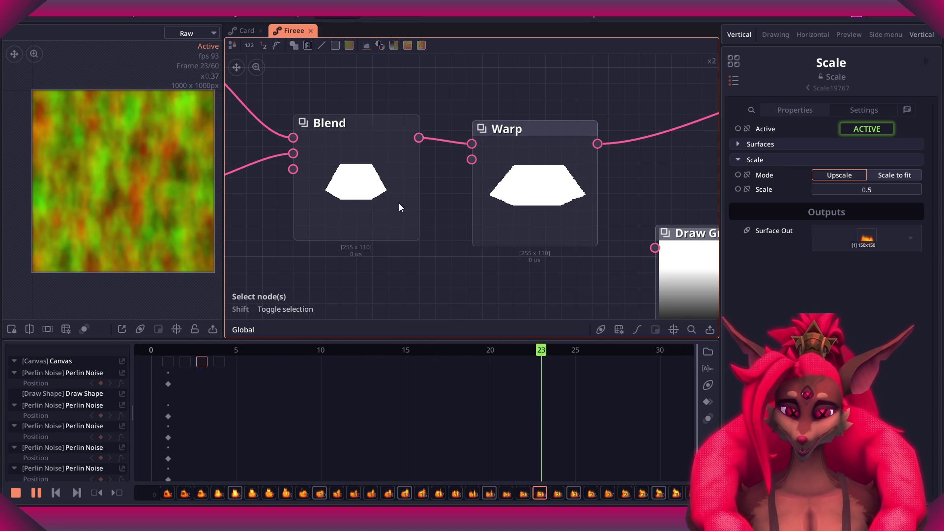
{"action": "scroll", "coordinate": [374, 204], "scroll_direction": "down", "scroll_amount": 2}
{"action": "middle_click_drag", "start_coordinate": [506, 236], "coordinate": [373, 187]}
{"action": "mouse_move", "coordinate": [495, 195]}
{"action": "middle_mouse_down"}
{"action": "mouse_move", "coordinate": [379, 204]}
{"action": "mouse_move", "coordinate": [386, 169]}
{"action": "middle_mouse_up"}
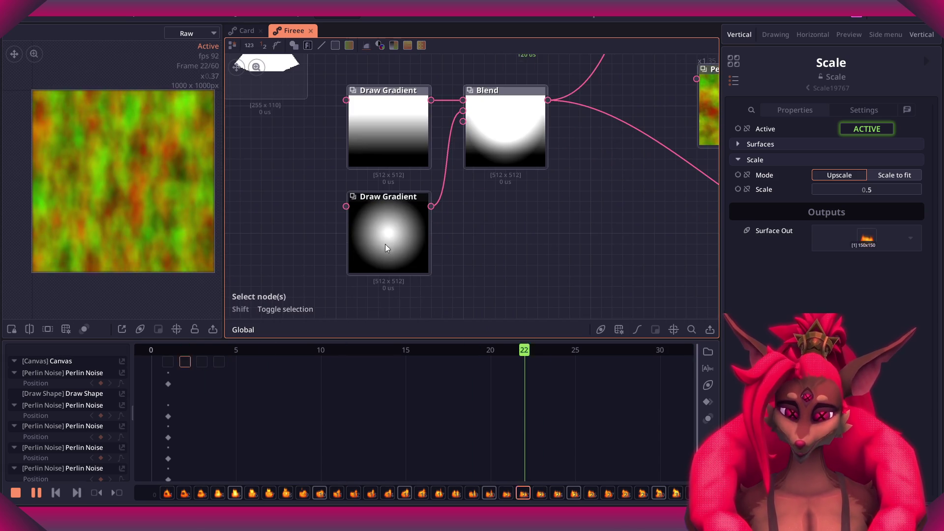
{"action": "scroll", "coordinate": [544, 120], "scroll_direction": "down", "scroll_amount": 1}
{"action": "middle_click_drag", "start_coordinate": [448, 130], "coordinate": [378, 264]}
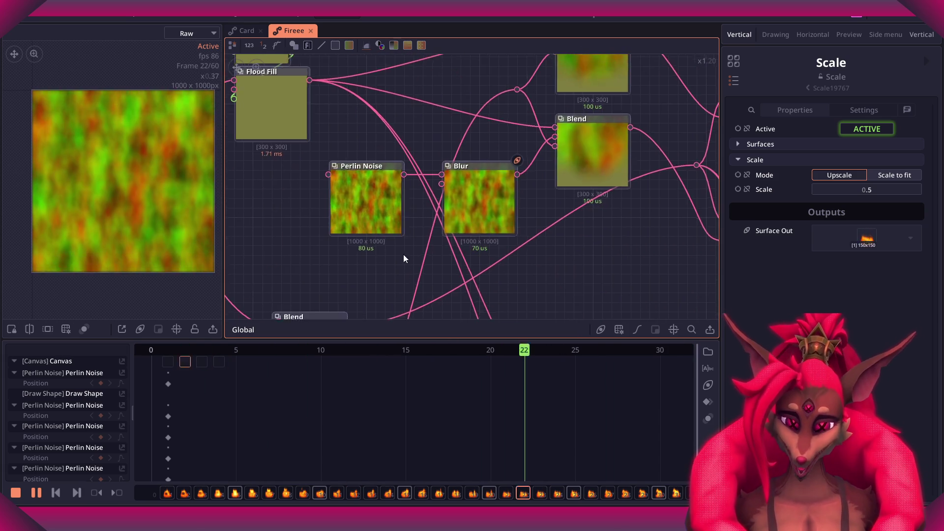
{"action": "middle_click_drag", "start_coordinate": [492, 194], "coordinate": [444, 224]}
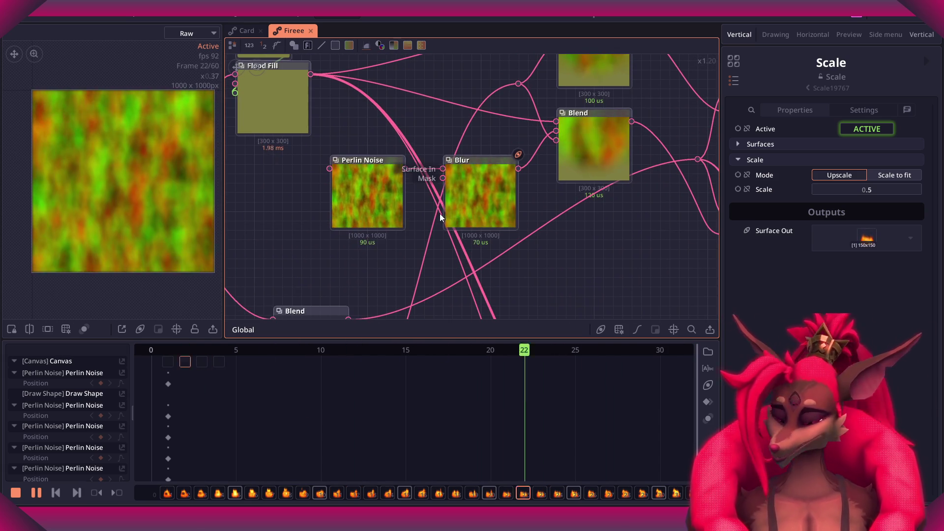
{"action": "scroll", "coordinate": [443, 224], "scroll_direction": "down", "scroll_amount": 1}
{"action": "middle_click_drag", "start_coordinate": [517, 185], "coordinate": [461, 188]}
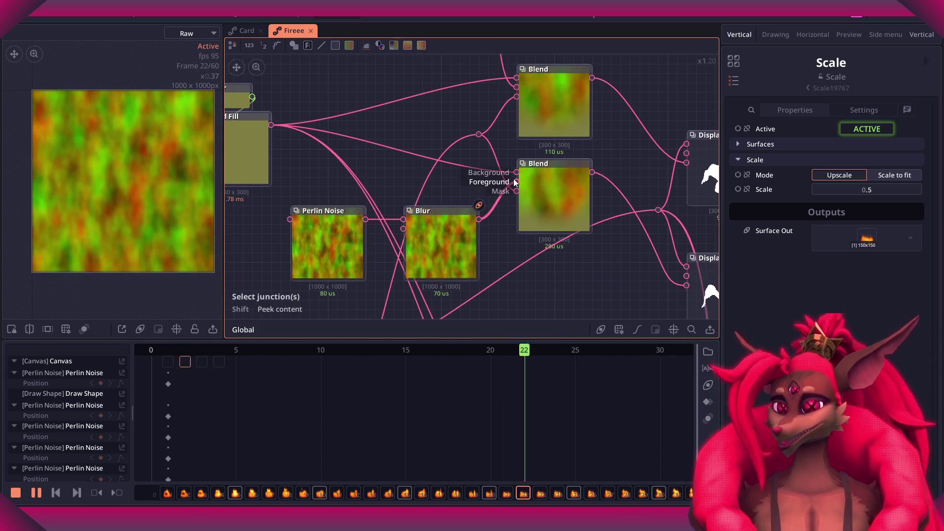
{"action": "scroll", "coordinate": [476, 95], "scroll_direction": "up", "scroll_amount": 1}
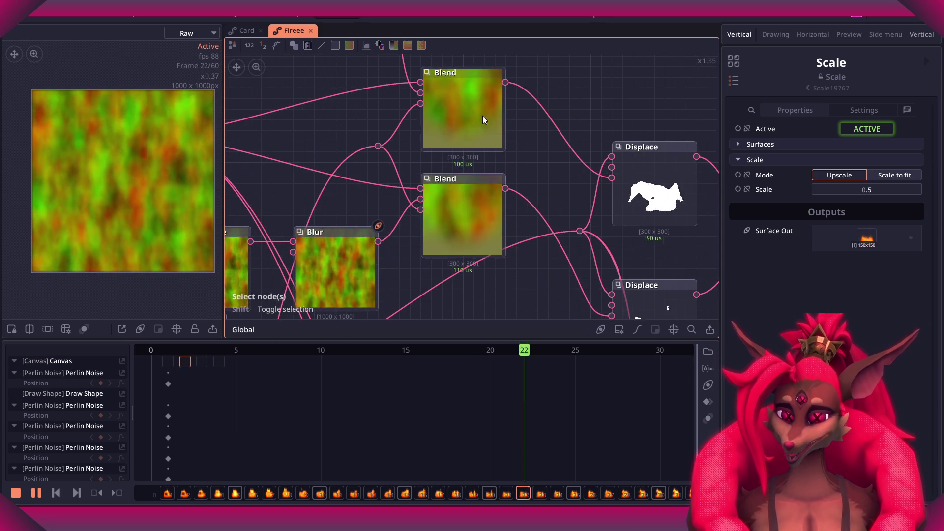
{"action": "middle_click_drag", "start_coordinate": [522, 169], "coordinate": [348, 102]}
{"action": "scroll", "coordinate": [431, 90], "scroll_direction": "up", "scroll_amount": 1}
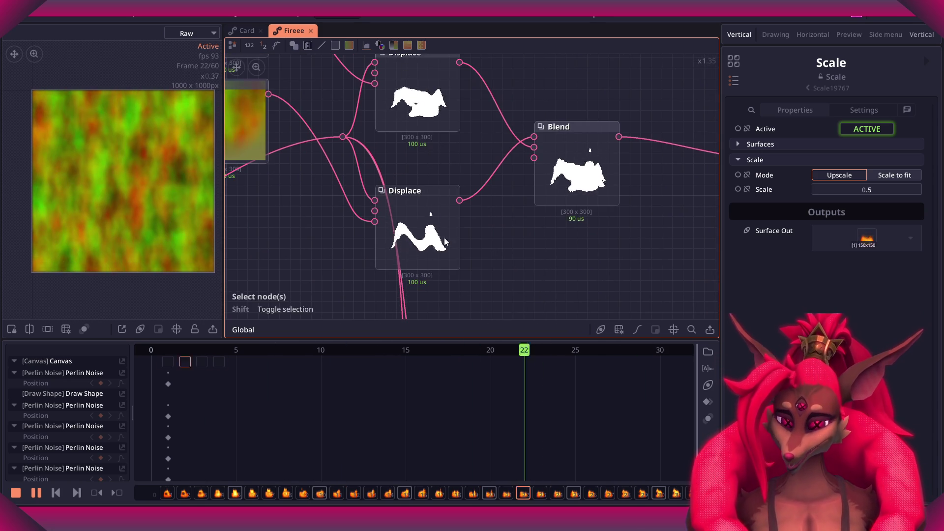
{"action": "scroll", "coordinate": [551, 211], "scroll_direction": "down", "scroll_amount": 3}
{"action": "mouse_move", "coordinate": [544, 246]}
{"action": "middle_mouse_down"}
{"action": "mouse_move", "coordinate": [408, 156]}
{"action": "mouse_move", "coordinate": [379, 219]}
{"action": "mouse_move", "coordinate": [341, 238]}
{"action": "middle_mouse_up"}
{"action": "scroll", "coordinate": [533, 107], "scroll_direction": "down", "scroll_amount": 2}
{"action": "scroll", "coordinate": [384, 242], "scroll_direction": "up", "scroll_amount": 2}
{"action": "scroll", "coordinate": [382, 245], "scroll_direction": "up", "scroll_amount": 3}
{"action": "scroll", "coordinate": [414, 247], "scroll_direction": "down", "scroll_amount": 1}
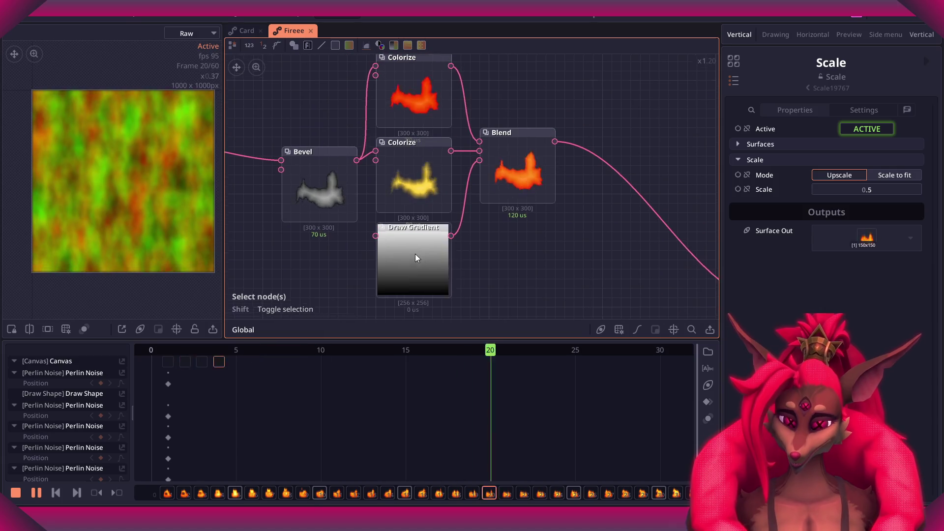
Pan and zoom through the fire graph's Perlin Noise, Blur, Directional Blur and Displace nodes.
{"action": "scroll", "coordinate": [467, 184], "scroll_direction": "down", "scroll_amount": 2}
{"action": "middle_click_drag", "start_coordinate": [459, 178], "coordinate": [407, 105]}
{"action": "scroll", "coordinate": [384, 142], "scroll_direction": "down", "scroll_amount": 1}
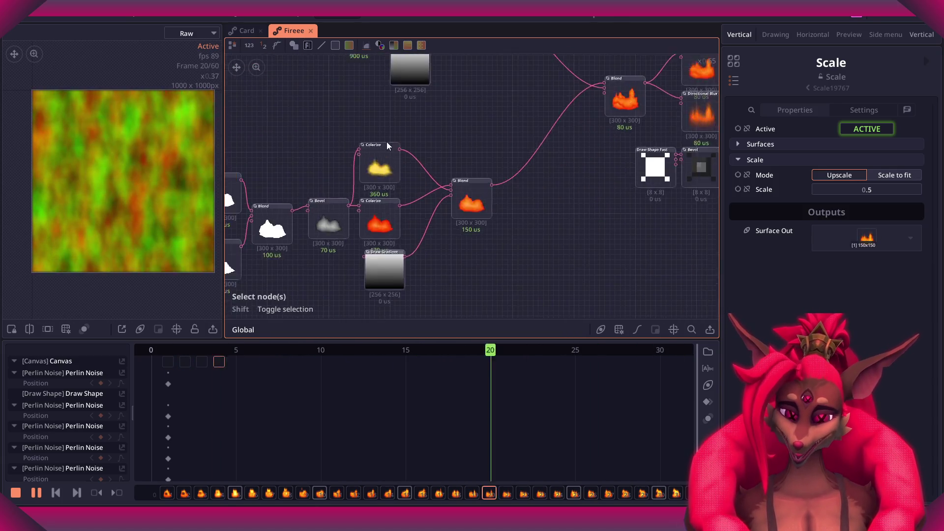
{"action": "middle_click_drag", "start_coordinate": [385, 141], "coordinate": [607, 110]}
{"action": "scroll", "coordinate": [607, 110], "scroll_direction": "down", "scroll_amount": 1}
{"action": "middle_click_drag", "start_coordinate": [520, 92], "coordinate": [460, 94]}
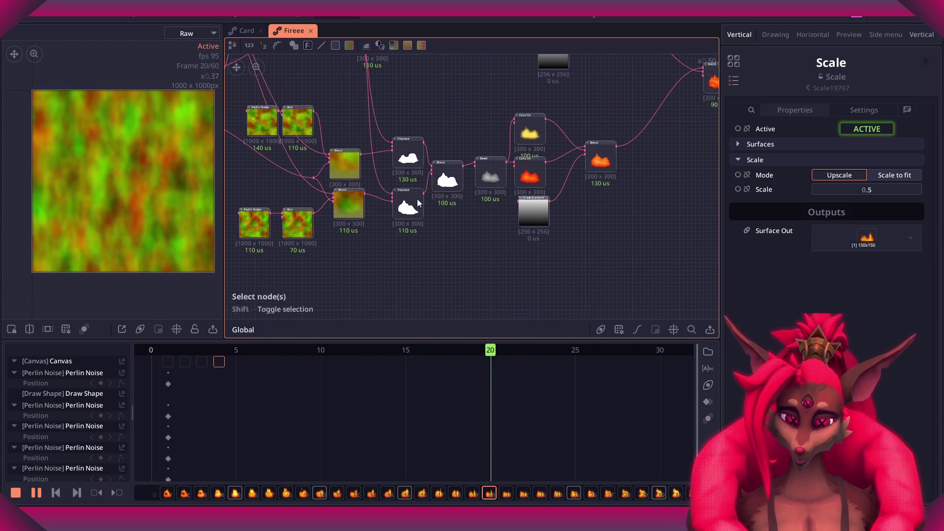
{"action": "scroll", "coordinate": [445, 224], "scroll_direction": "up", "scroll_amount": 5}
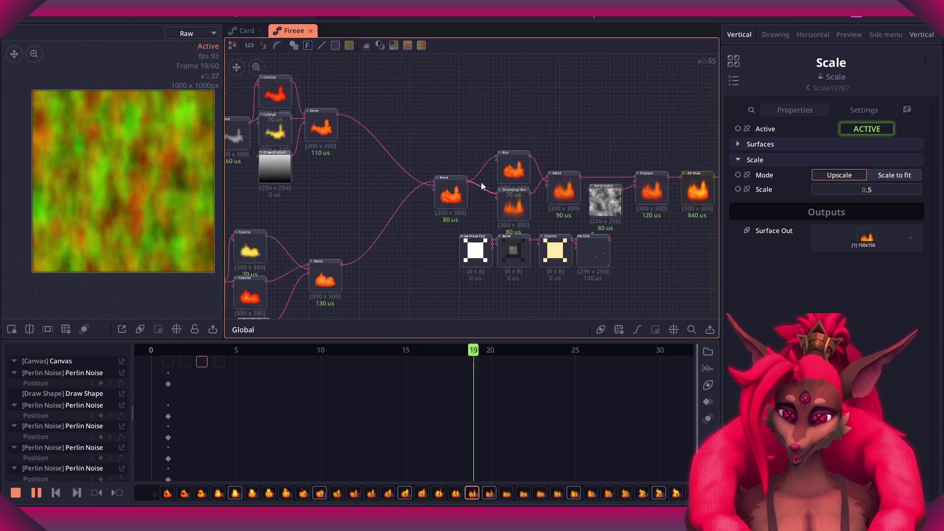
{"action": "middle_click_drag", "start_coordinate": [444, 220], "coordinate": [391, 203]}
{"action": "scroll", "coordinate": [367, 163], "scroll_direction": "up", "scroll_amount": 2}
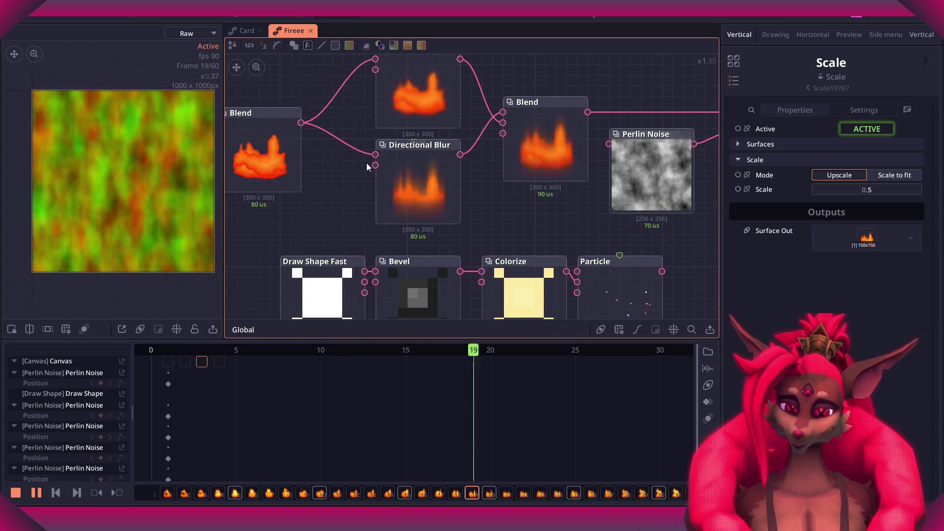
{"action": "middle_click_drag", "start_coordinate": [340, 172], "coordinate": [404, 205]}
{"action": "middle_click_drag", "start_coordinate": [490, 196], "coordinate": [455, 206]}
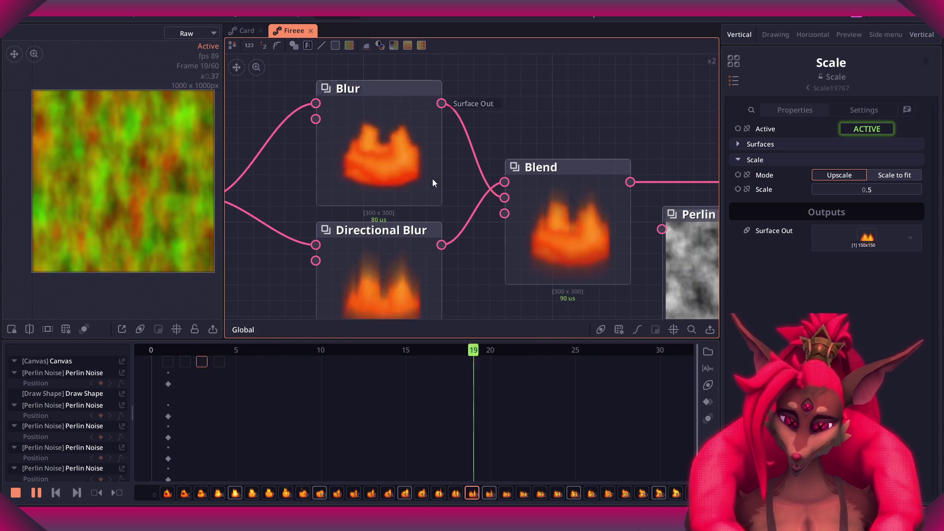
{"action": "middle_click_drag", "start_coordinate": [605, 236], "coordinate": [393, 143]}
Centre the Bevel, Colorize and Particle nodes, then the Displace and LED Glow nodes.
{"action": "scroll", "coordinate": [435, 155], "scroll_direction": "down", "scroll_amount": 2}
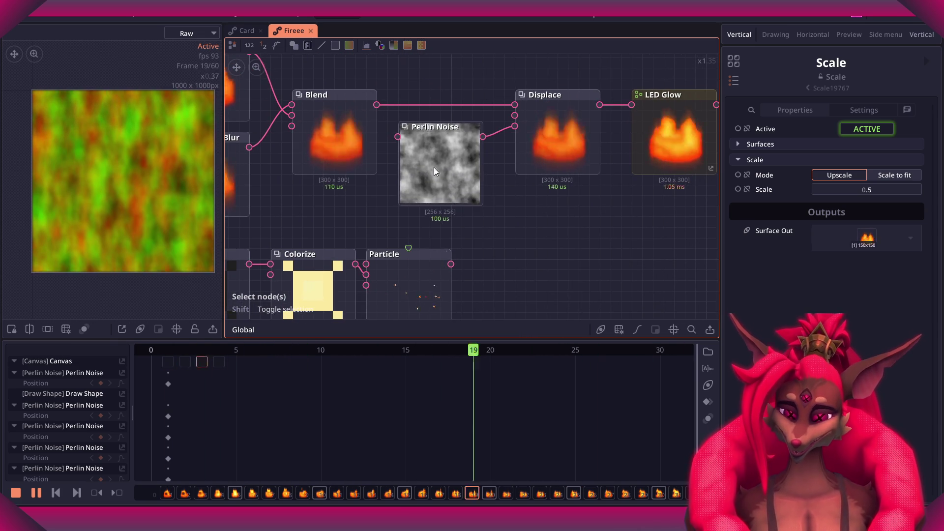
{"action": "middle_click_drag", "start_coordinate": [453, 176], "coordinate": [551, 79]}
{"action": "scroll", "coordinate": [411, 196], "scroll_direction": "up", "scroll_amount": 2}
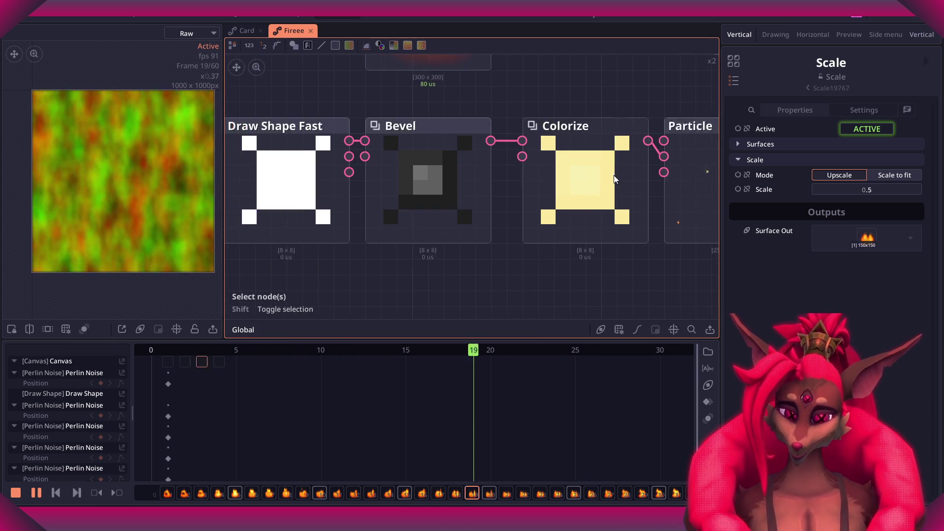
{"action": "middle_click_drag", "start_coordinate": [575, 176], "coordinate": [427, 176]}
{"action": "scroll", "coordinate": [427, 176], "scroll_direction": "right", "scroll_amount": 3}
{"action": "scroll", "coordinate": [514, 176], "scroll_direction": "up", "scroll_amount": 3}
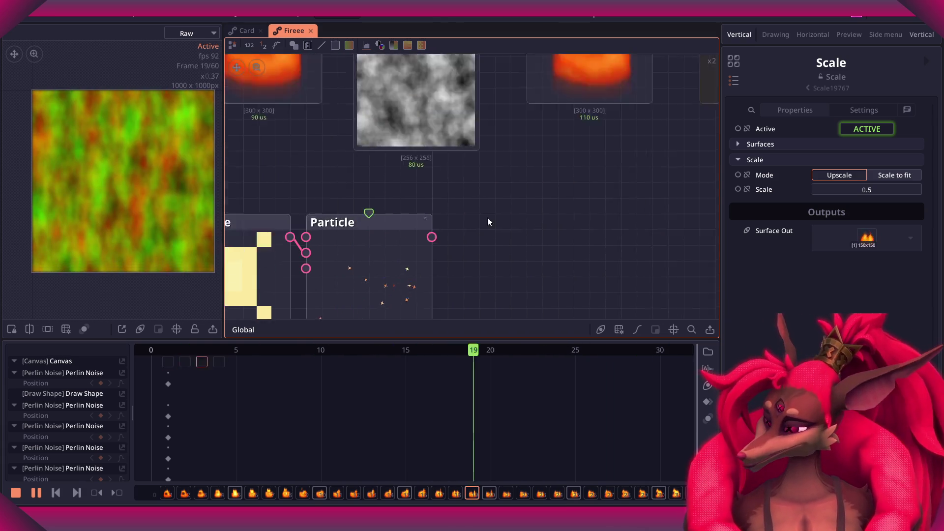
{"action": "scroll", "coordinate": [526, 174], "scroll_direction": "right", "scroll_amount": 3}
{"action": "middle_click_drag", "start_coordinate": [550, 185], "coordinate": [656, 181]}
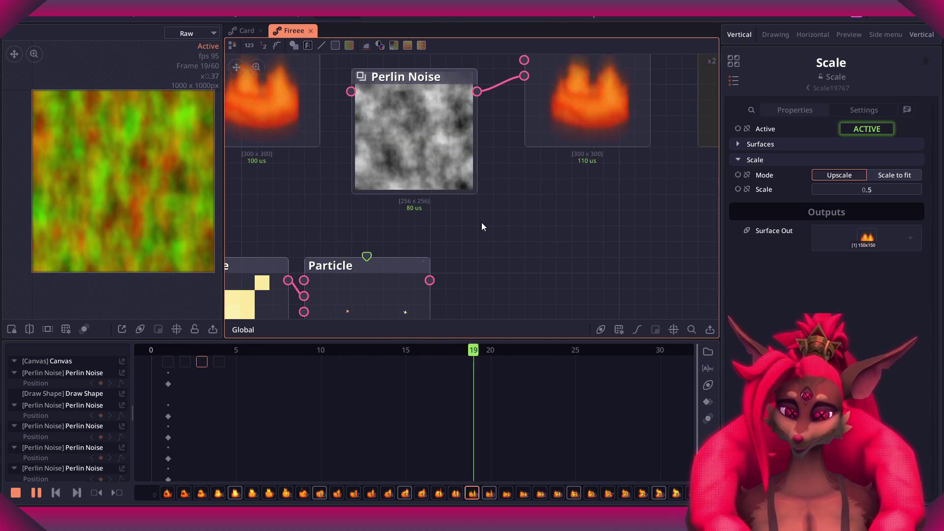
{"action": "middle_click_drag", "start_coordinate": [486, 217], "coordinate": [491, 110]}
{"action": "scroll", "coordinate": [490, 110], "scroll_direction": "down", "scroll_amount": 2}
{"action": "middle_click_drag", "start_coordinate": [546, 73], "coordinate": [482, 219]}
{"action": "scroll", "coordinate": [476, 152], "scroll_direction": "up", "scroll_amount": 3}
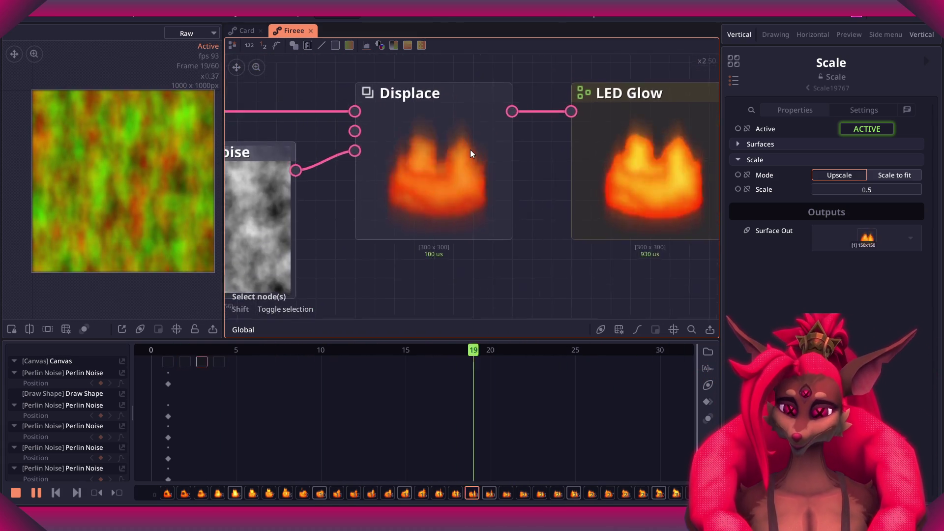
{"action": "scroll", "coordinate": [465, 140], "scroll_direction": "down", "scroll_amount": 2}
{"action": "scroll", "coordinate": [477, 154], "scroll_direction": "up", "scroll_amount": 2}
{"action": "scroll", "coordinate": [463, 162], "scroll_direction": "right", "scroll_amount": 1}
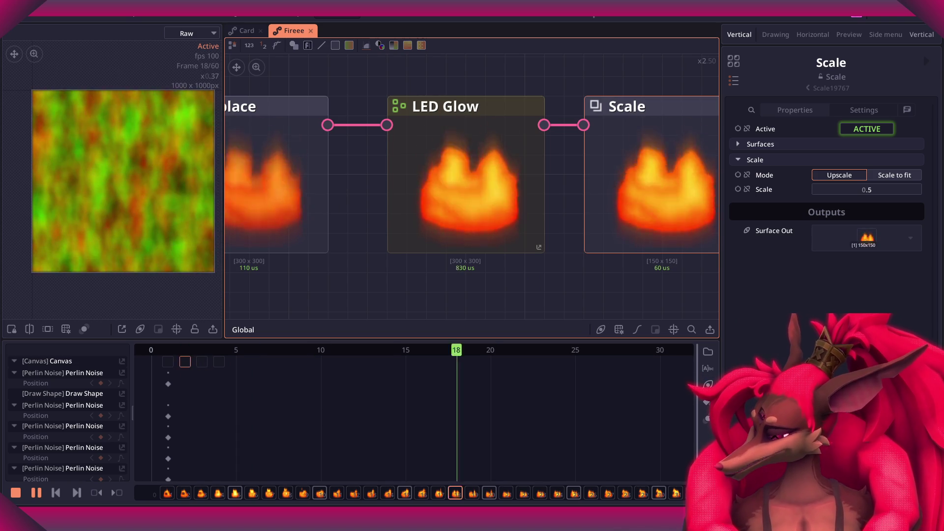
{"action": "scroll", "coordinate": [582, 254], "scroll_direction": "down", "scroll_amount": 2}
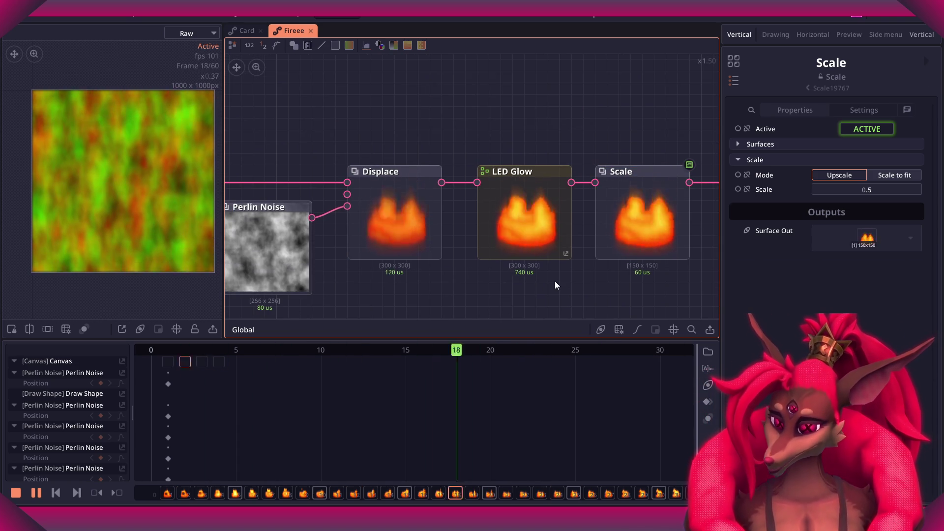
Review the Render Spritesheet and Export node settings, confirming the FireSprite_10x6 export name.
{"action": "left_click", "coordinate": [555, 280]}
{"action": "middle_click_drag", "start_coordinate": [585, 275], "coordinate": [515, 243]}
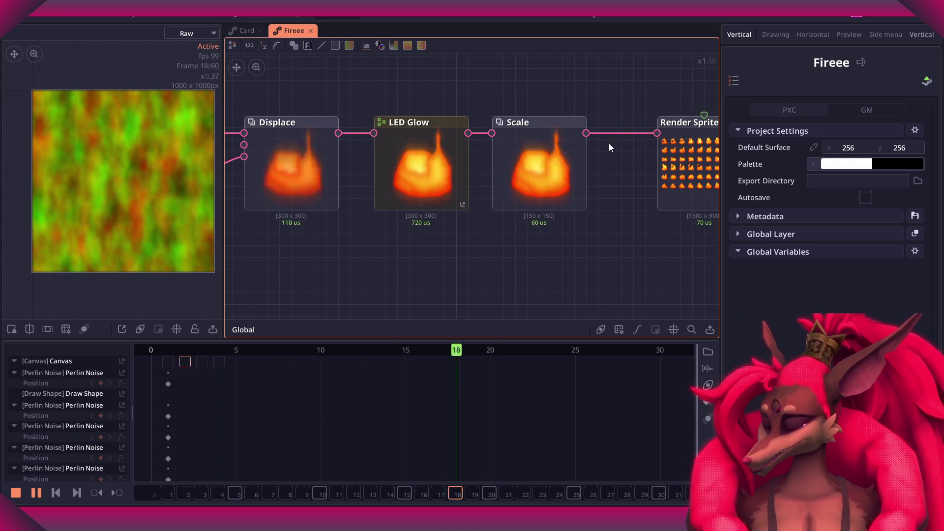
{"action": "middle_click_drag", "start_coordinate": [644, 176], "coordinate": [426, 209]}
{"action": "left_click", "coordinate": [425, 209]}
{"action": "left_click", "coordinate": [534, 197]}
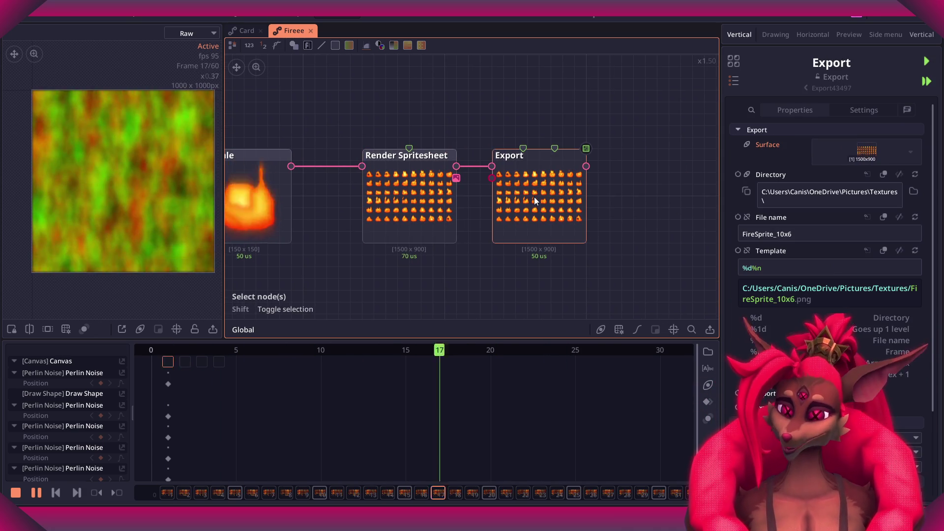
{"action": "scroll", "coordinate": [474, 217], "scroll_direction": "up", "scroll_amount": 3}
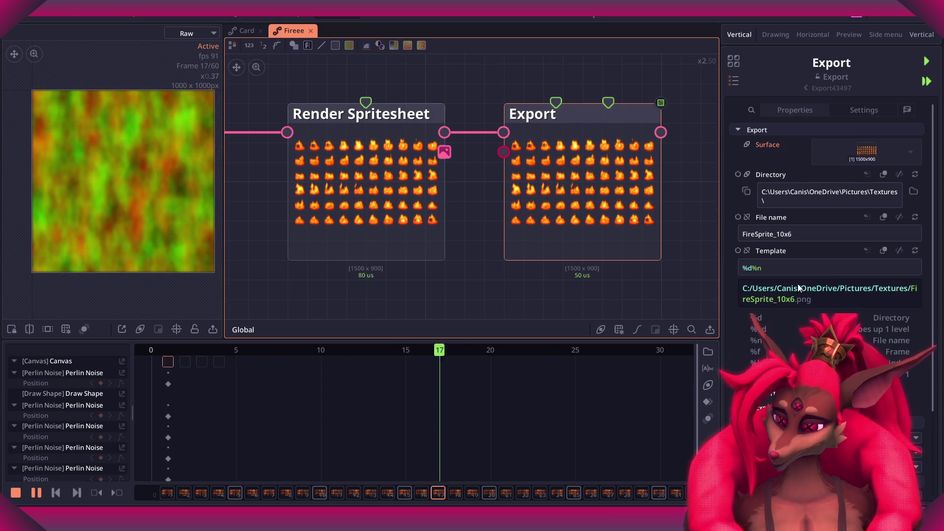
{"action": "scroll", "coordinate": [796, 299], "scroll_direction": "down", "scroll_amount": 3}
{"action": "scroll", "coordinate": [800, 300], "scroll_direction": "up", "scroll_amount": 3}
{"action": "left_click", "coordinate": [394, 185]}
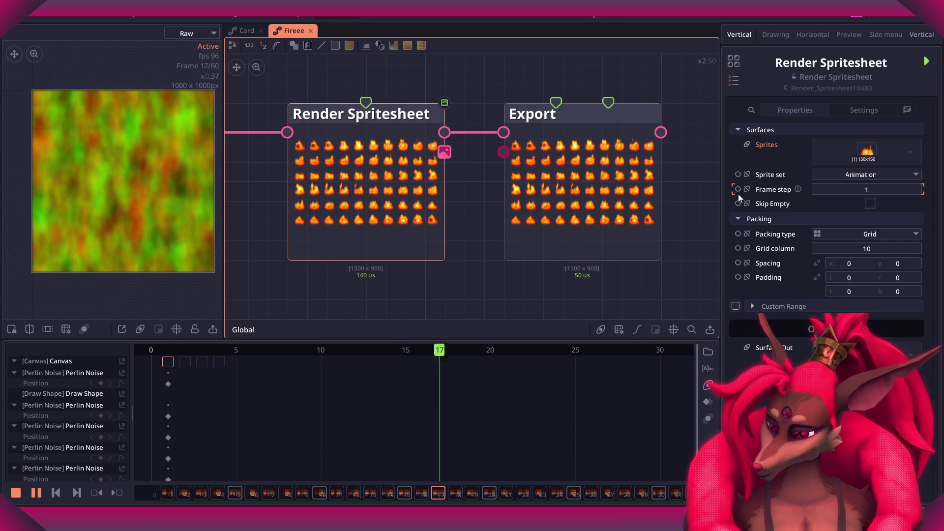
{"action": "left_click", "coordinate": [624, 210]}
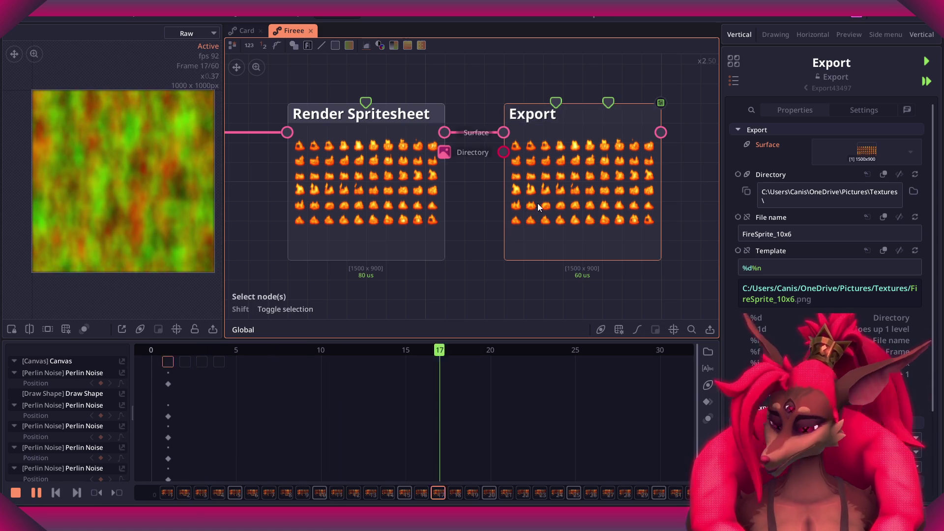
Look over the LED Glow, Scale and Displace nodes, then switch to the Card project.
{"action": "scroll", "coordinate": [579, 228], "scroll_direction": "down", "scroll_amount": 3}
{"action": "middle_click_drag", "start_coordinate": [427, 227], "coordinate": [606, 208]}
{"action": "scroll", "coordinate": [436, 198], "scroll_direction": "up", "scroll_amount": 3}
{"action": "middle_click_drag", "start_coordinate": [453, 199], "coordinate": [449, 172]}
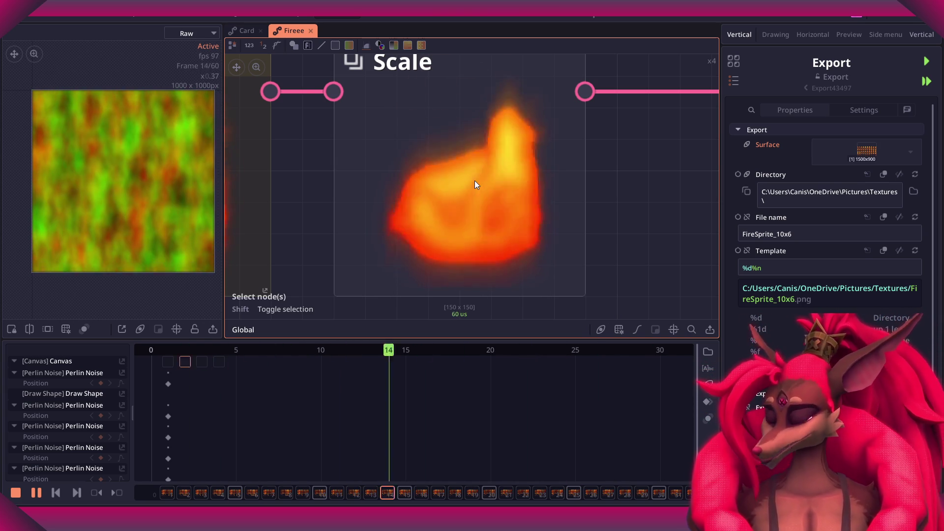
{"action": "scroll", "coordinate": [474, 181], "scroll_direction": "down", "scroll_amount": 1}
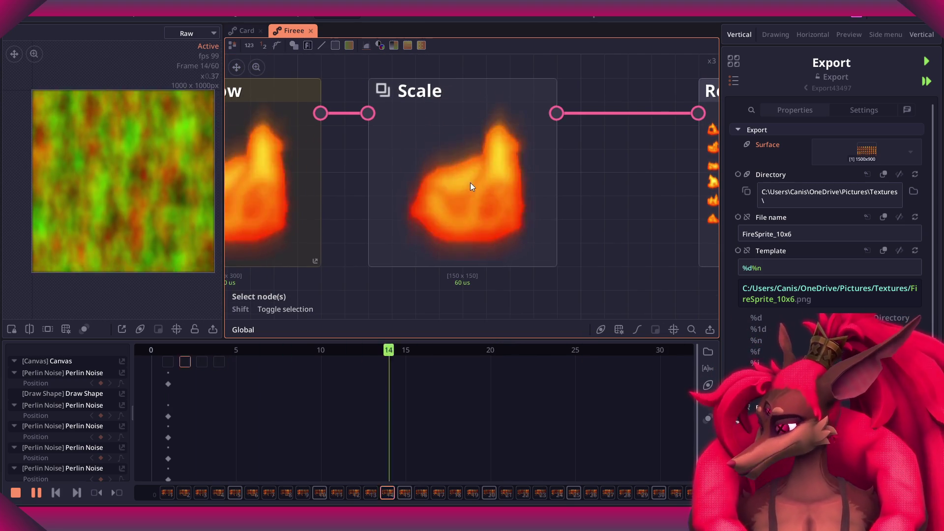
{"action": "scroll", "coordinate": [473, 192], "scroll_direction": "down", "scroll_amount": 2}
{"action": "scroll", "coordinate": [521, 183], "scroll_direction": "down", "scroll_amount": 2}
{"action": "scroll", "coordinate": [461, 210], "scroll_direction": "down", "scroll_amount": 2}
{"action": "left_click", "coordinate": [247, 31]}
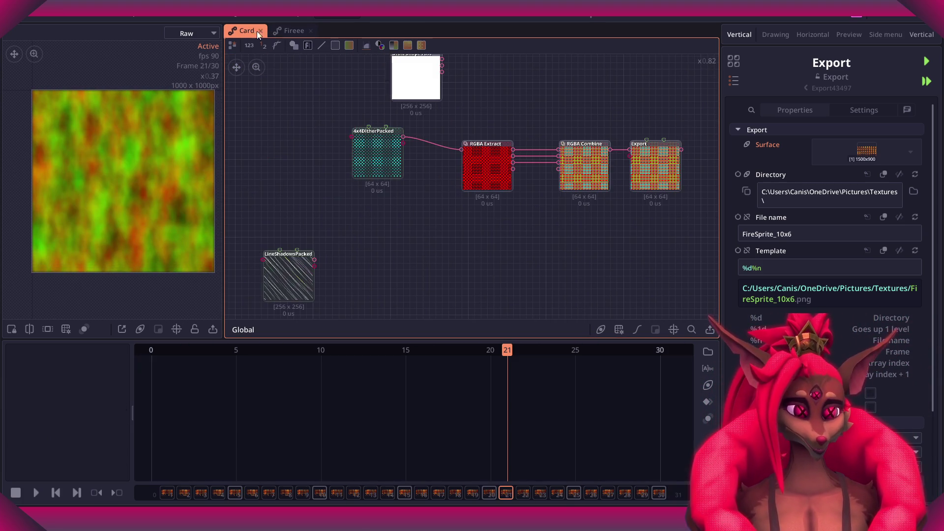
Close the Fireee tab so only Card, with its 256x256 default-surface settings, remains.
{"action": "scroll", "coordinate": [439, 234], "scroll_direction": "up", "scroll_amount": 2}
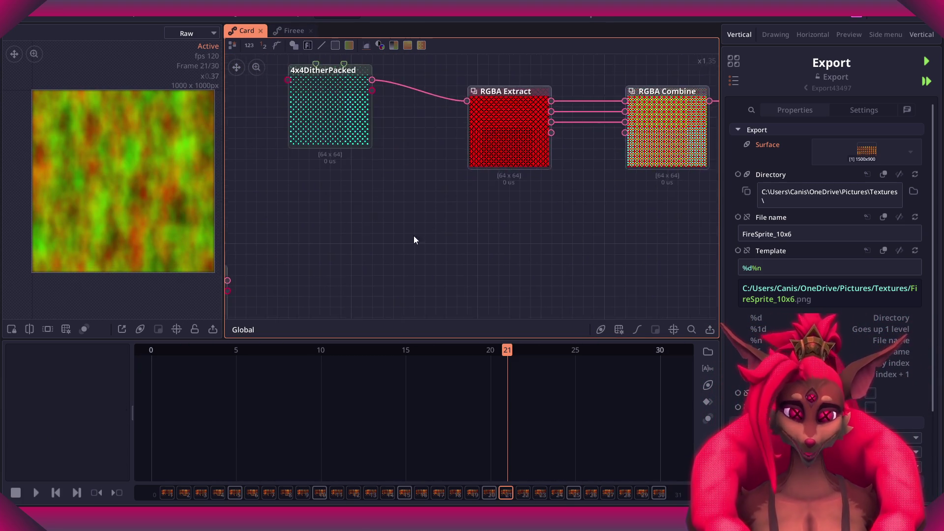
{"action": "scroll", "coordinate": [525, 229], "scroll_direction": "up", "scroll_amount": 2}
{"action": "scroll", "coordinate": [525, 230], "scroll_direction": "up", "scroll_amount": 1}
{"action": "left_click", "coordinate": [311, 31]}
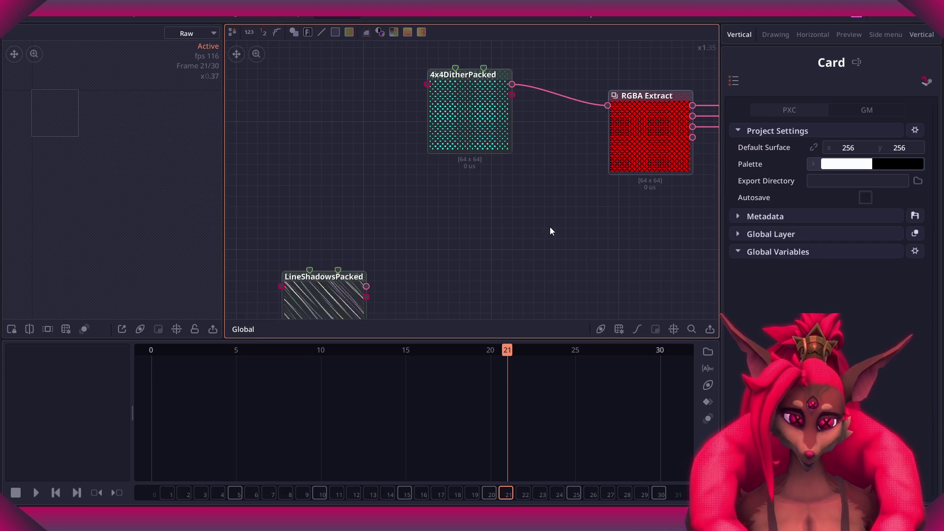
{"action": "scroll", "coordinate": [511, 190], "scroll_direction": "down", "scroll_amount": 2}
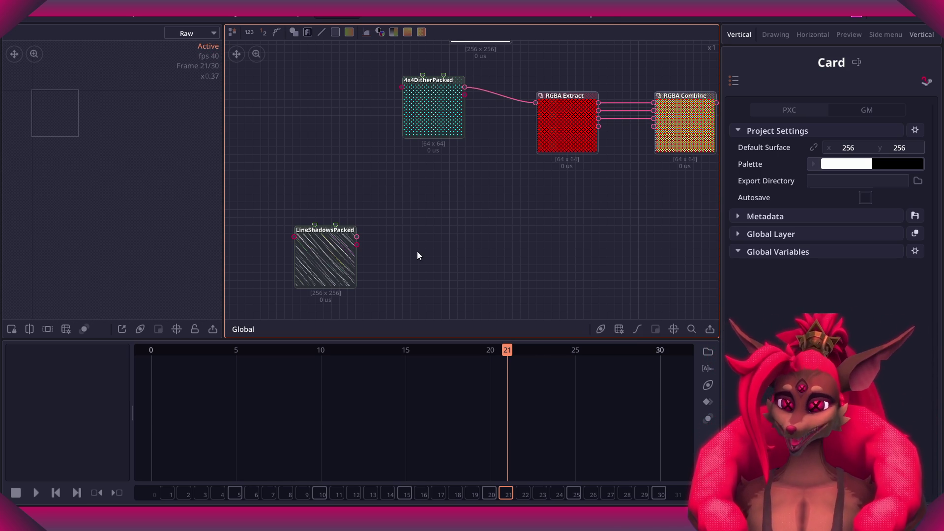
Move LineShadowsPacked near the chain, wire it into RGBA Extract and inspect the channel outputs.
{"action": "scroll", "coordinate": [470, 205], "scroll_direction": "down", "scroll_amount": 2}
{"action": "scroll", "coordinate": [462, 195], "scroll_direction": "up", "scroll_amount": 3}
{"action": "left_click_drag", "start_coordinate": [284, 266], "coordinate": [383, 186]}
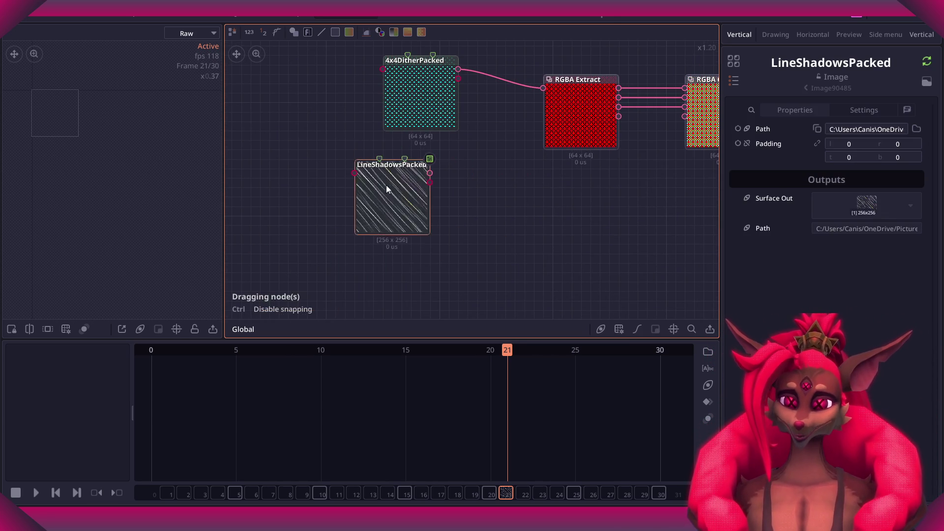
{"action": "scroll", "coordinate": [411, 191], "scroll_direction": "up", "scroll_amount": 4}
{"action": "scroll", "coordinate": [391, 286], "scroll_direction": "down", "scroll_amount": 2}
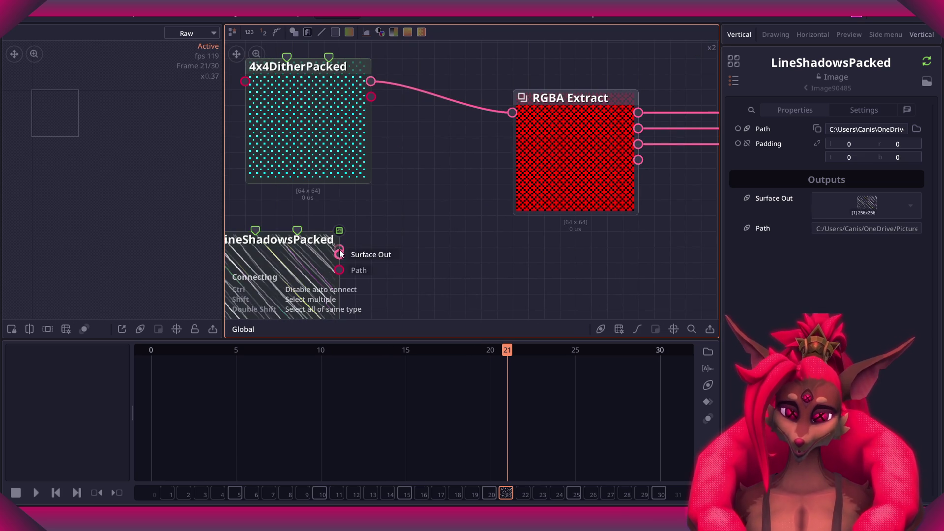
{"action": "left_click_drag", "start_coordinate": [339, 254], "coordinate": [512, 112]}
{"action": "scroll", "coordinate": [641, 210], "scroll_direction": "up", "scroll_amount": 2}
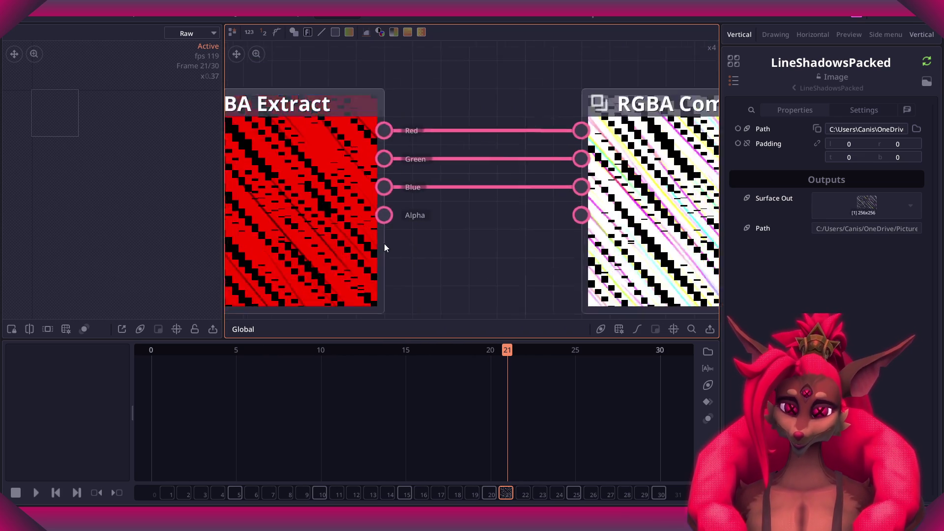
{"action": "scroll", "coordinate": [443, 231], "scroll_direction": "up", "scroll_amount": 1}
{"action": "scroll", "coordinate": [479, 237], "scroll_direction": "down", "scroll_amount": 3}
{"action": "scroll", "coordinate": [358, 226], "scroll_direction": "up", "scroll_amount": 2}
{"action": "scroll", "coordinate": [471, 232], "scroll_direction": "up", "scroll_amount": 2}
{"action": "left_click", "coordinate": [471, 232]}
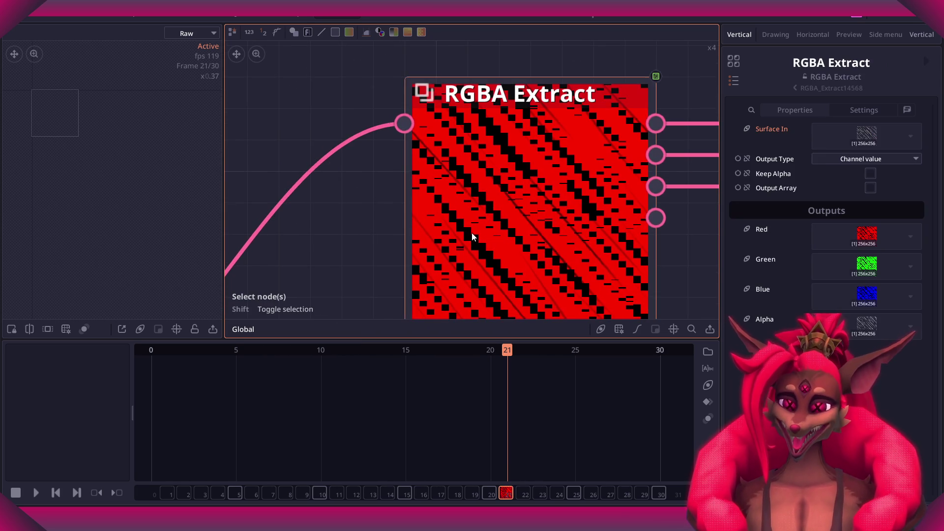
{"action": "scroll", "coordinate": [457, 238], "scroll_direction": "down", "scroll_amount": 3}
Undo the rewiring to restore the dither input and preview LineShadowsPacked below the dither node.
{"action": "left_click", "coordinate": [391, 219]}
{"action": "scroll", "coordinate": [394, 216], "scroll_direction": "up", "scroll_amount": 1}
{"action": "scroll", "coordinate": [408, 209], "scroll_direction": "down", "scroll_amount": 2}
{"action": "left_click_drag", "start_coordinate": [326, 225], "coordinate": [352, 280]}
{"action": "key", "text": "ctrl+z"}
{"action": "key", "text": "ctrl+z"}
{"action": "left_click_drag", "start_coordinate": [315, 224], "coordinate": [365, 272]}
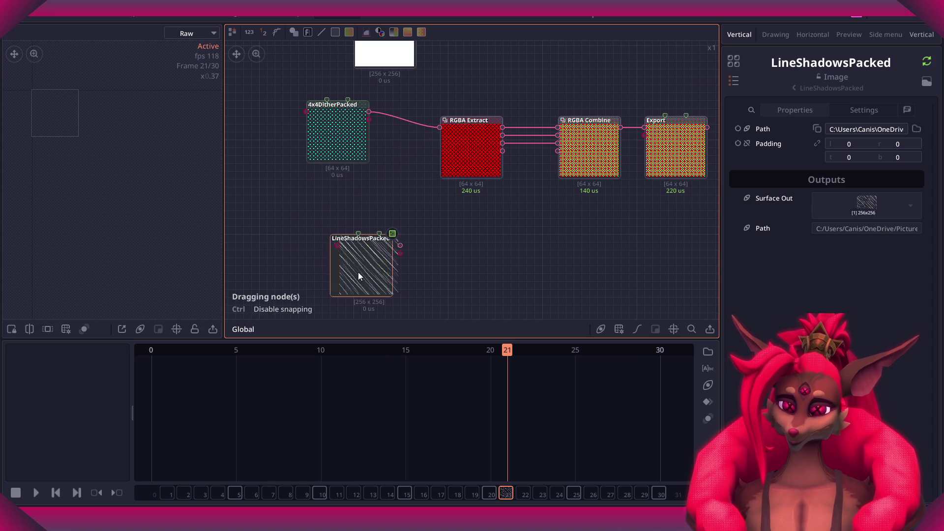
{"action": "scroll", "coordinate": [388, 225], "scroll_direction": "up", "scroll_amount": 2}
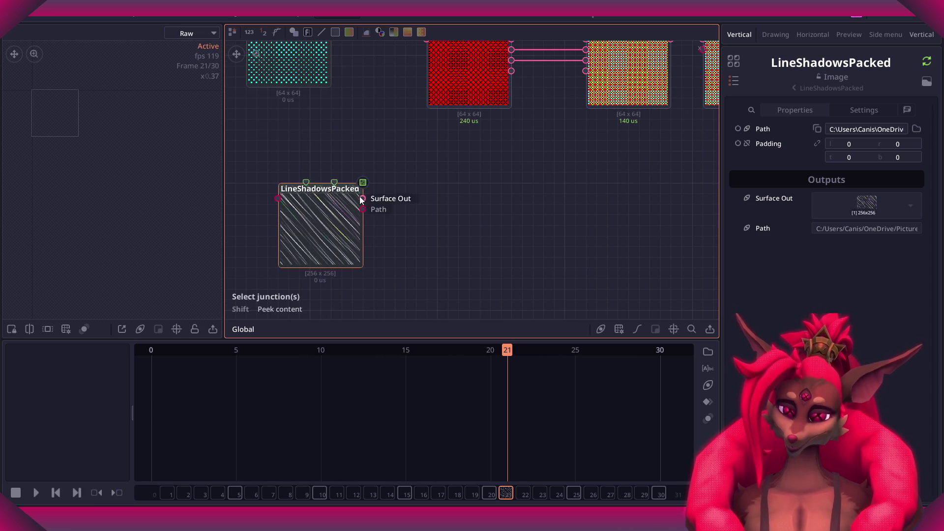
{"action": "scroll", "coordinate": [359, 216], "scroll_direction": "up", "scroll_amount": 3}
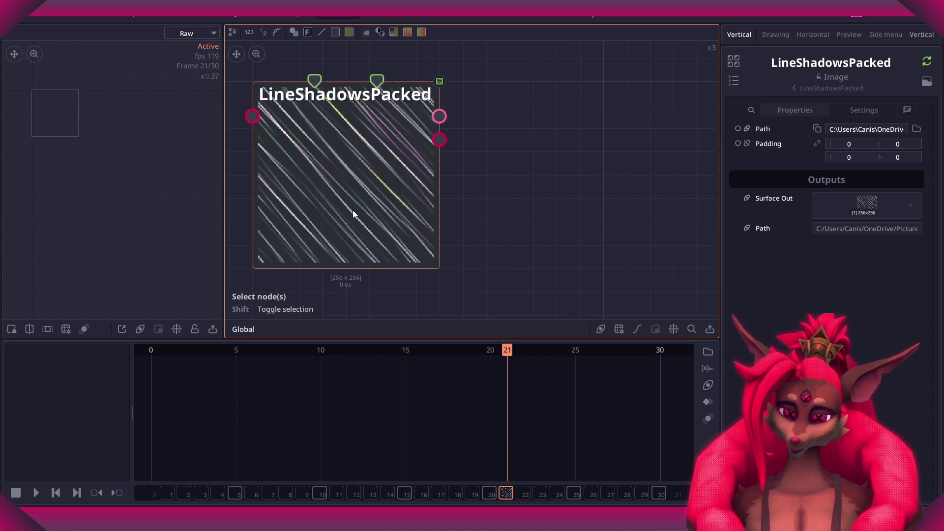
{"action": "left_click", "coordinate": [349, 207]}
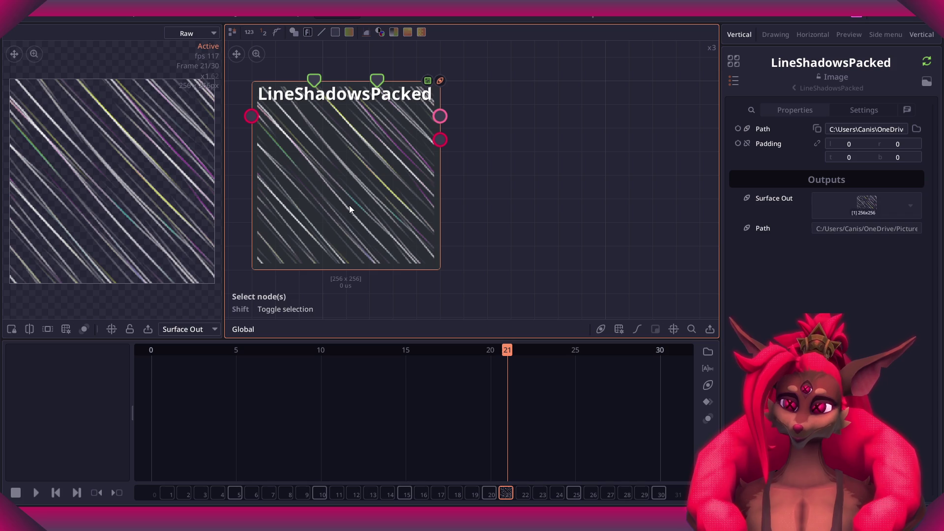
{"action": "scroll", "coordinate": [81, 226], "scroll_direction": "up", "scroll_amount": 1}
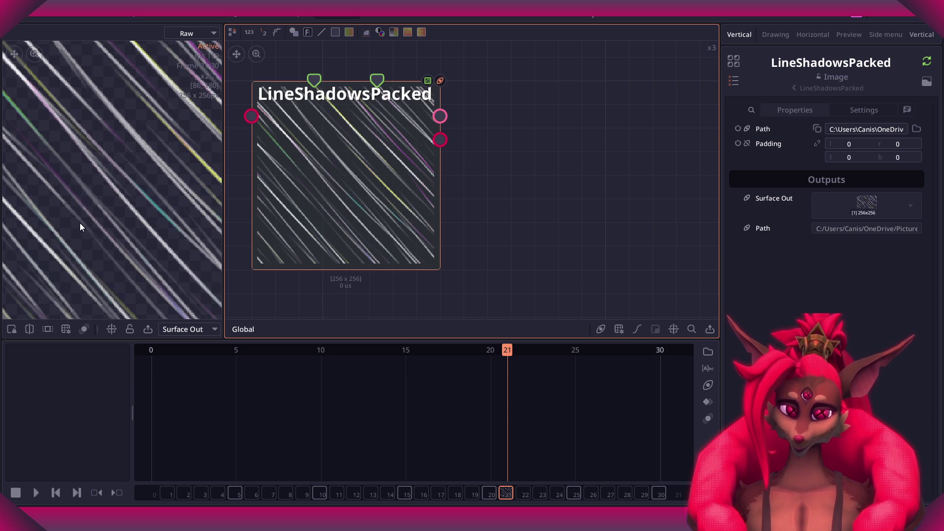
{"action": "key", "text": "f"}
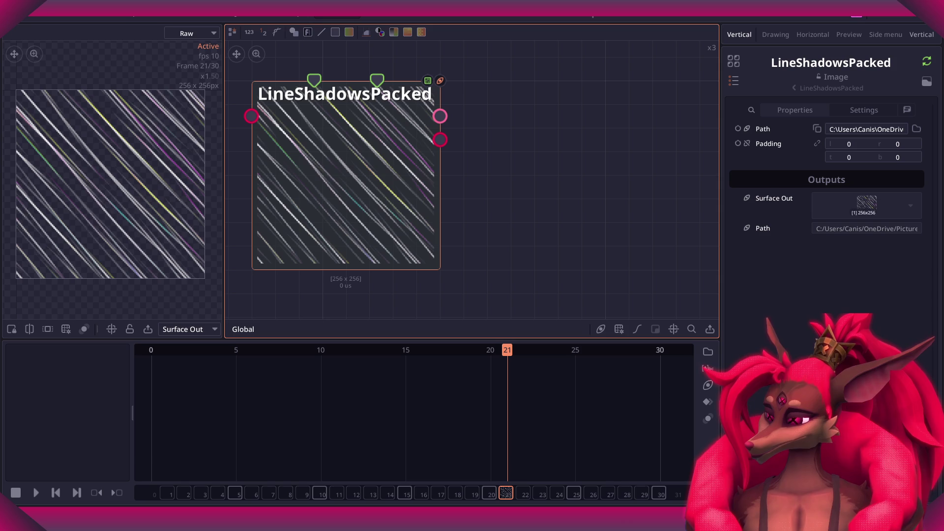
{"action": "scroll", "coordinate": [482, 163], "scroll_direction": "down", "scroll_amount": 5}
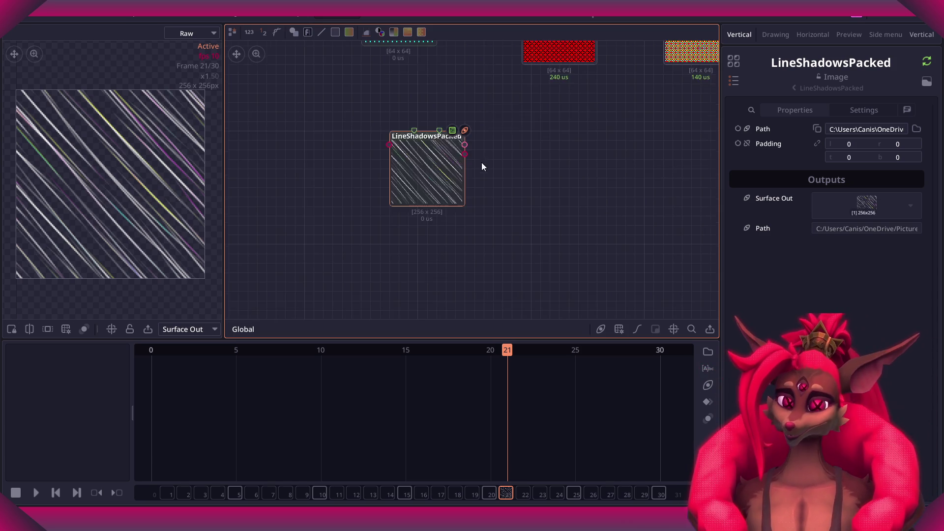
{"action": "middle_click_drag", "start_coordinate": [482, 162], "coordinate": [474, 269]}
Feed LineShadowsPacked into RGBA Extract in place of the dither and review the RGBA Combine result.
{"action": "left_click", "coordinate": [420, 211]}
{"action": "mouse_move", "coordinate": [410, 273]}
{"action": "left_mouse_down"}
{"action": "mouse_move", "coordinate": [379, 222]}
{"action": "mouse_move", "coordinate": [518, 111]}
{"action": "left_mouse_up"}
{"action": "scroll", "coordinate": [379, 222], "scroll_direction": "up", "scroll_amount": 2}
{"action": "middle_click_drag", "start_coordinate": [609, 200], "coordinate": [500, 231]}
{"action": "scroll", "coordinate": [379, 247], "scroll_direction": "up", "scroll_amount": 3}
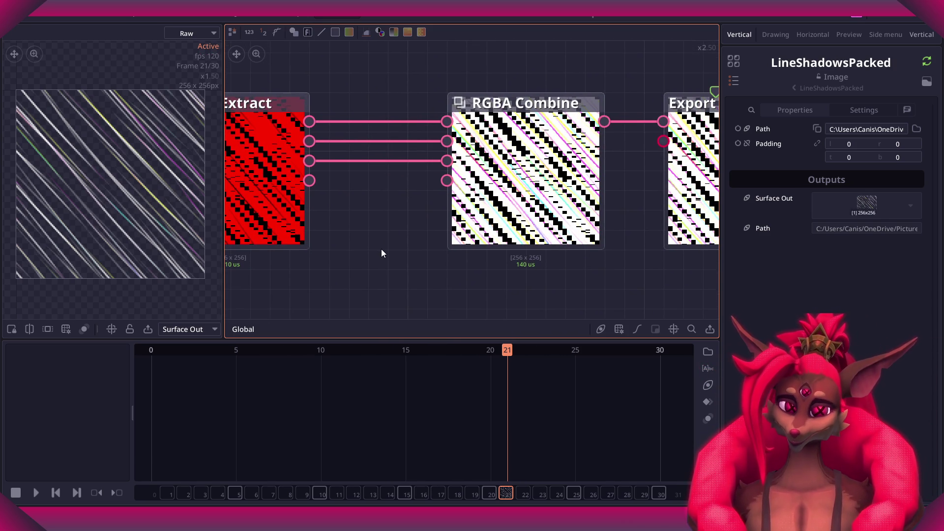
{"action": "scroll", "coordinate": [361, 236], "scroll_direction": "down", "scroll_amount": 4}
{"action": "middle_click_drag", "start_coordinate": [361, 246], "coordinate": [502, 217]}
{"action": "scroll", "coordinate": [502, 217], "scroll_direction": "up", "scroll_amount": 2}
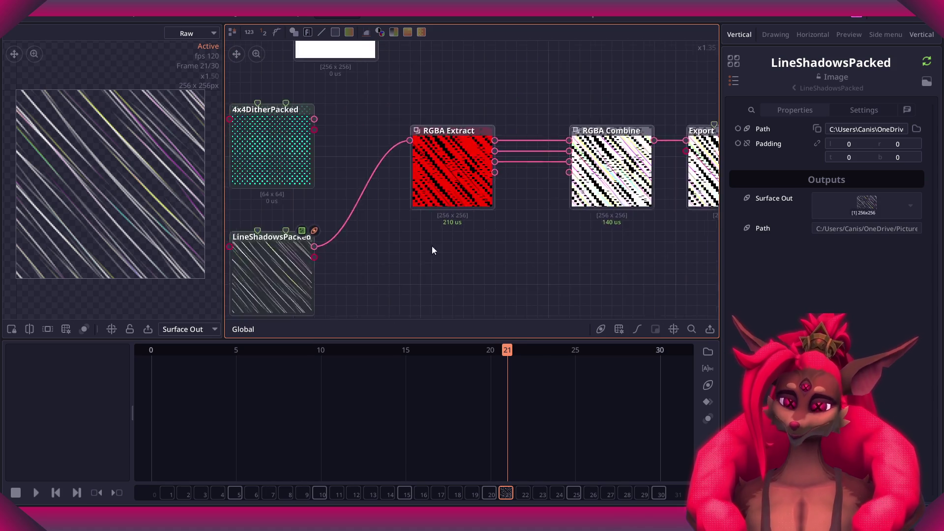
{"action": "middle_click_drag", "start_coordinate": [412, 208], "coordinate": [242, 234]}
{"action": "scroll", "coordinate": [242, 234], "scroll_direction": "up", "scroll_amount": 2}
{"action": "scroll", "coordinate": [397, 217], "scroll_direction": "up", "scroll_amount": 2}
{"action": "middle_click_drag", "start_coordinate": [338, 230], "coordinate": [536, 258]}
{"action": "scroll", "coordinate": [414, 213], "scroll_direction": "up", "scroll_amount": 1}
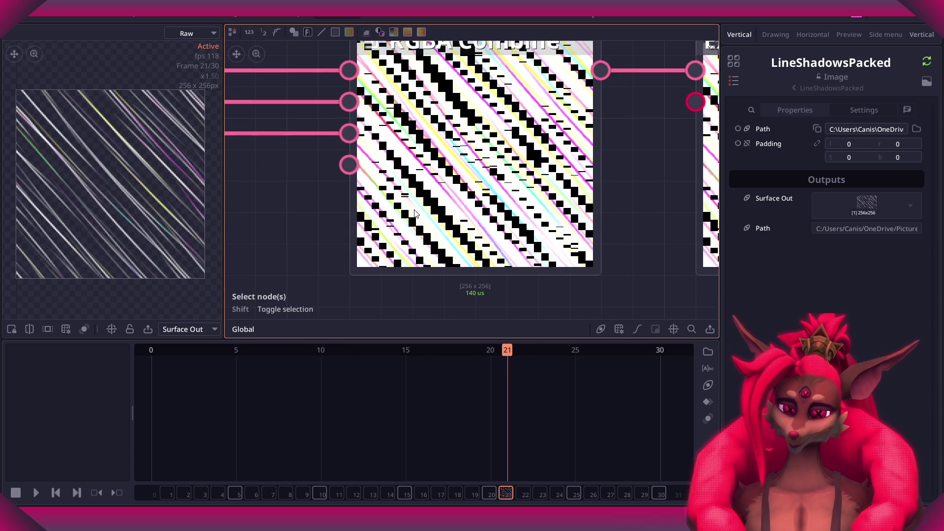
{"action": "scroll", "coordinate": [421, 211], "scroll_direction": "down", "scroll_amount": 4}
{"action": "middle_click_drag", "start_coordinate": [313, 241], "coordinate": [512, 206]}
{"action": "scroll", "coordinate": [412, 211], "scroll_direction": "up", "scroll_amount": 2}
{"action": "scroll", "coordinate": [368, 228], "scroll_direction": "down", "scroll_amount": 3}
Recheck RGBA Extract's channels across the whole chain, then delete the LineShadowsPacked node.
{"action": "middle_click_drag", "start_coordinate": [395, 216], "coordinate": [338, 256]}
{"action": "left_click_drag", "start_coordinate": [337, 255], "coordinate": [326, 237]}
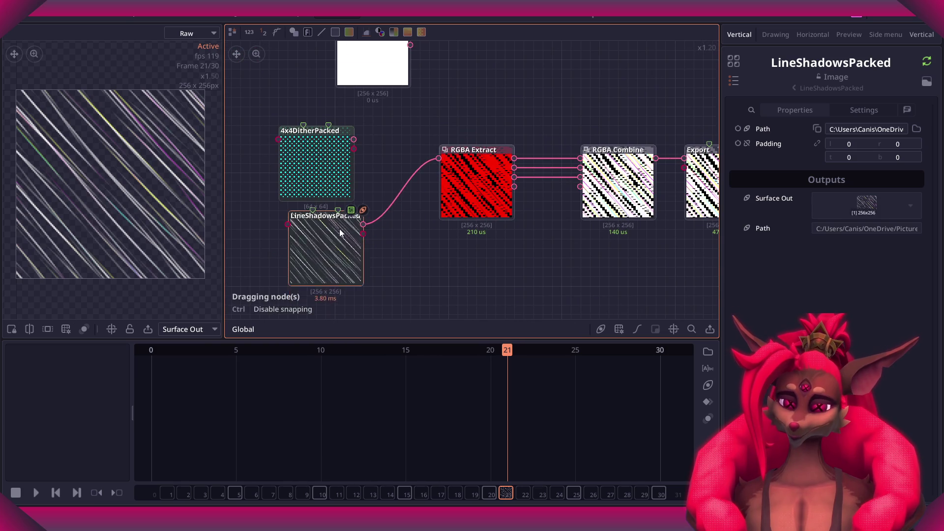
{"action": "left_click", "coordinate": [409, 202]}
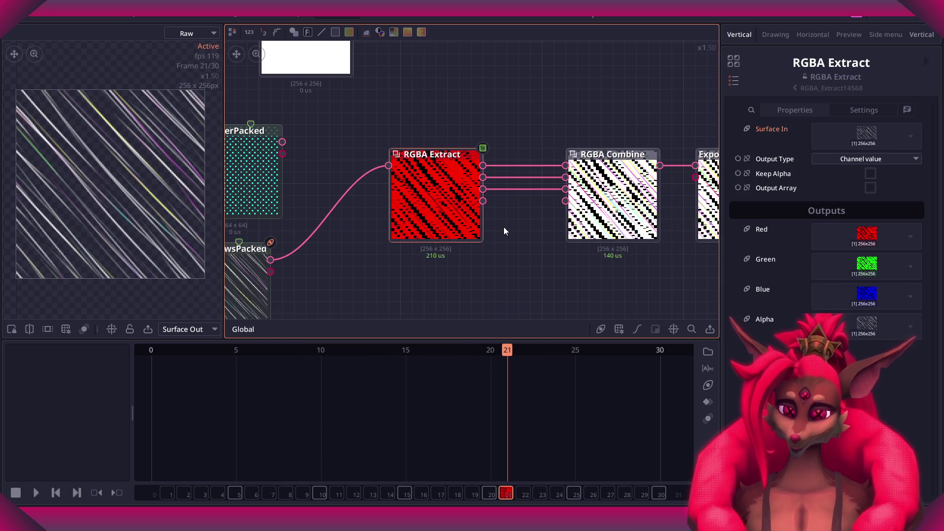
{"action": "middle_click_drag", "start_coordinate": [500, 225], "coordinate": [449, 227]}
{"action": "scroll", "coordinate": [457, 219], "scroll_direction": "up", "scroll_amount": 4}
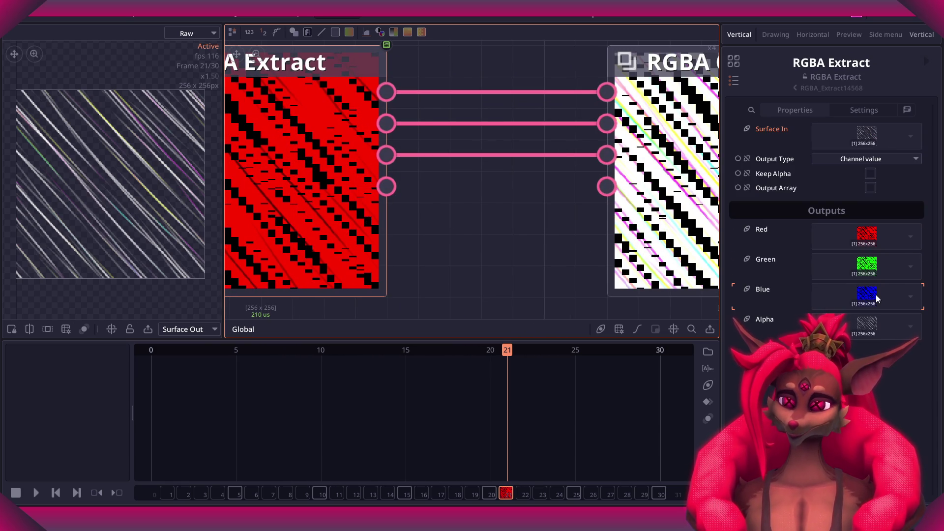
{"action": "middle_click_drag", "start_coordinate": [708, 220], "coordinate": [510, 215]}
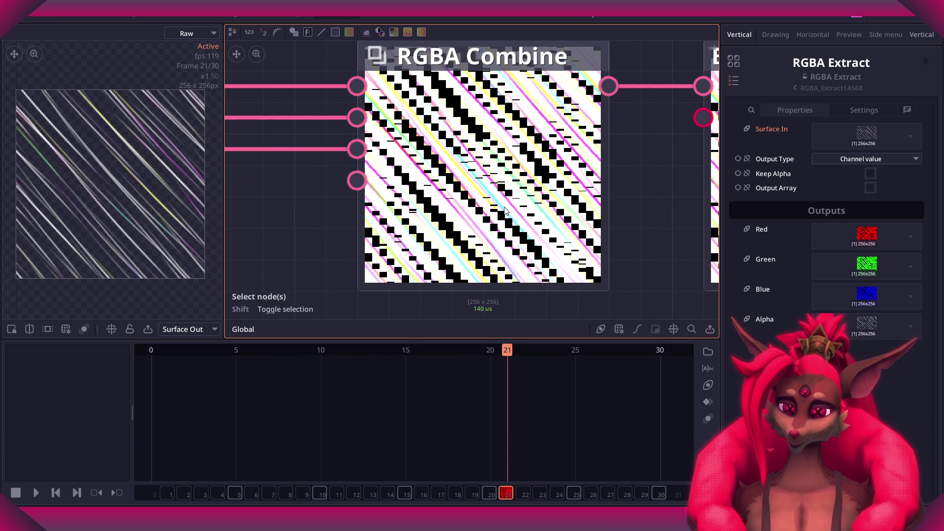
{"action": "scroll", "coordinate": [505, 210], "scroll_direction": "down", "scroll_amount": 5}
{"action": "middle_click_drag", "start_coordinate": [237, 191], "coordinate": [448, 192]}
{"action": "scroll", "coordinate": [448, 192], "scroll_direction": "down", "scroll_amount": 2}
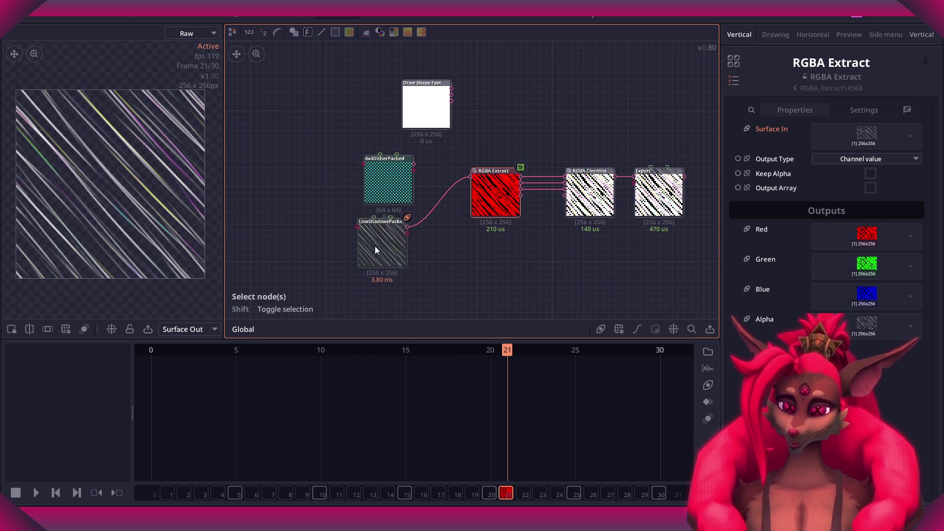
{"action": "left_click", "coordinate": [371, 254]}
{"action": "left_click_drag", "start_coordinate": [371, 255], "coordinate": [369, 255]}
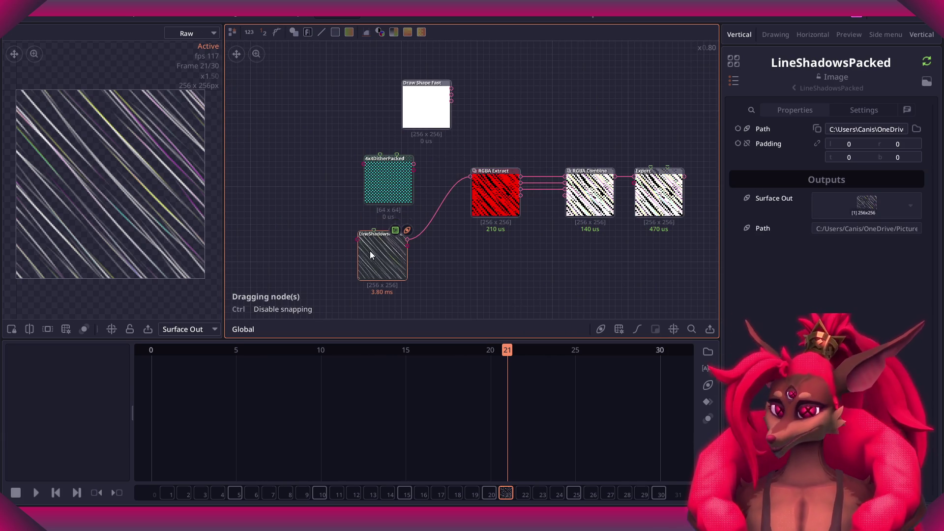
{"action": "scroll", "coordinate": [370, 253], "scroll_direction": "up", "scroll_amount": 3}
{"action": "key", "text": "Delete"}
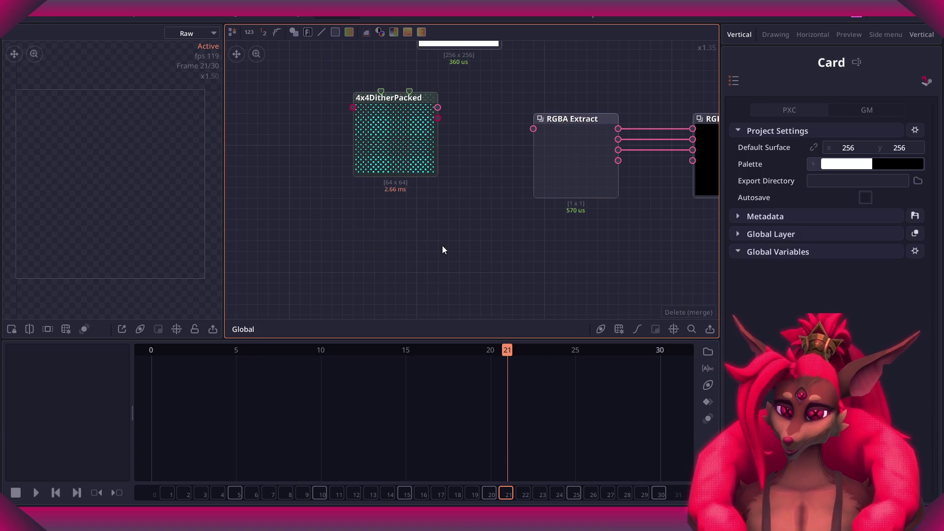
Import the VorCellPacked texture and connect it to RGBA Extract's Surface In.
{"action": "middle_click_drag", "start_coordinate": [422, 251], "coordinate": [375, 239]}
{"action": "scroll", "coordinate": [373, 235], "scroll_direction": "down", "scroll_amount": 2}
{"action": "scroll", "coordinate": [406, 247], "scroll_direction": "up", "scroll_amount": 3}
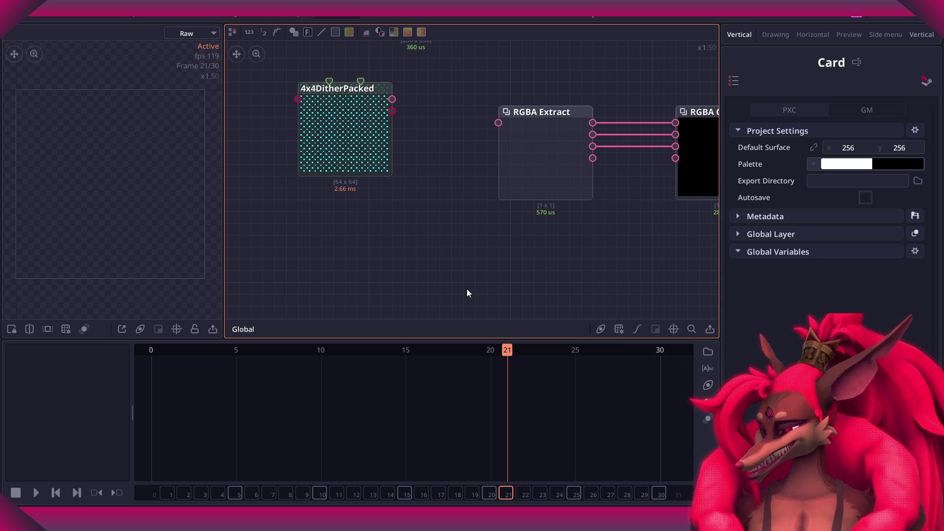
{"action": "scroll", "coordinate": [465, 293], "scroll_direction": "down", "scroll_amount": 2}
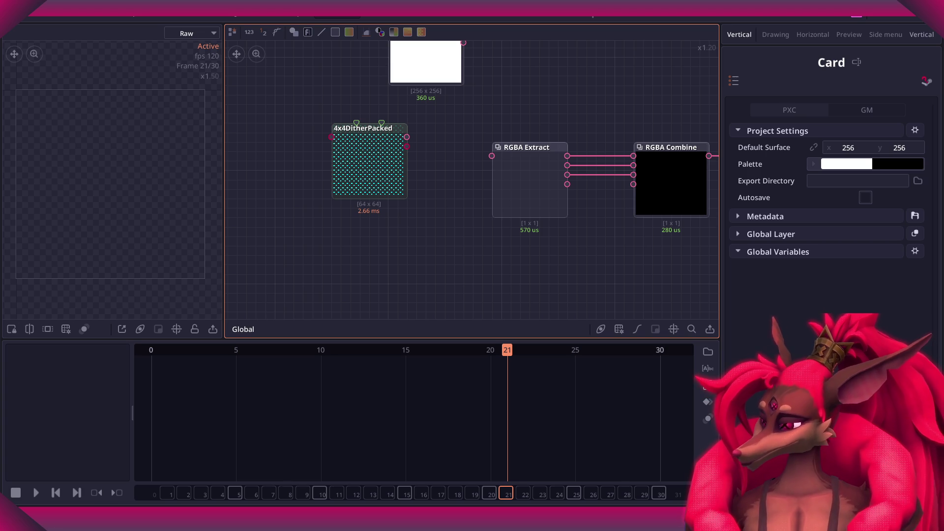
{"action": "left_click_drag", "start_coordinate": [370, 276], "coordinate": [370, 276]}
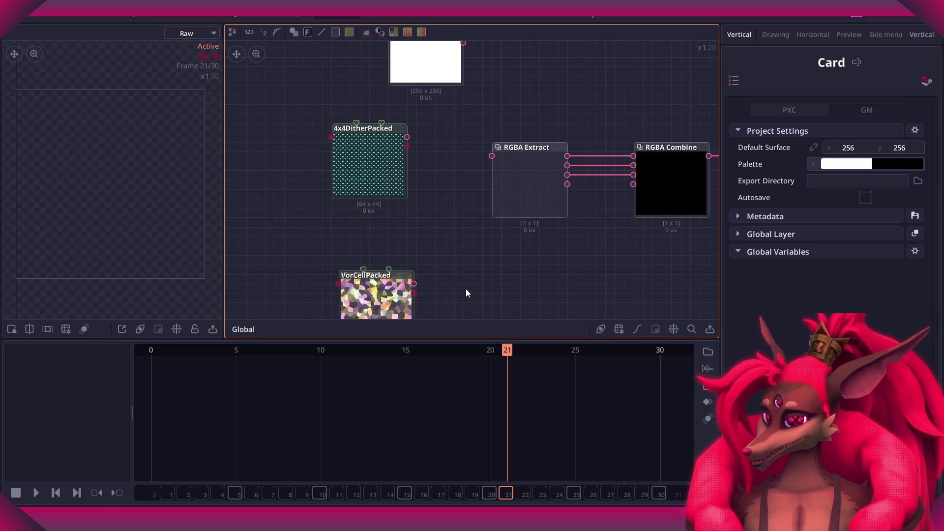
{"action": "middle_click_drag", "start_coordinate": [394, 297], "coordinate": [372, 216]}
{"action": "mouse_move", "coordinate": [372, 216]}
{"action": "left_mouse_down"}
{"action": "mouse_move", "coordinate": [355, 214]}
{"action": "mouse_move", "coordinate": [444, 127]}
{"action": "left_mouse_up"}
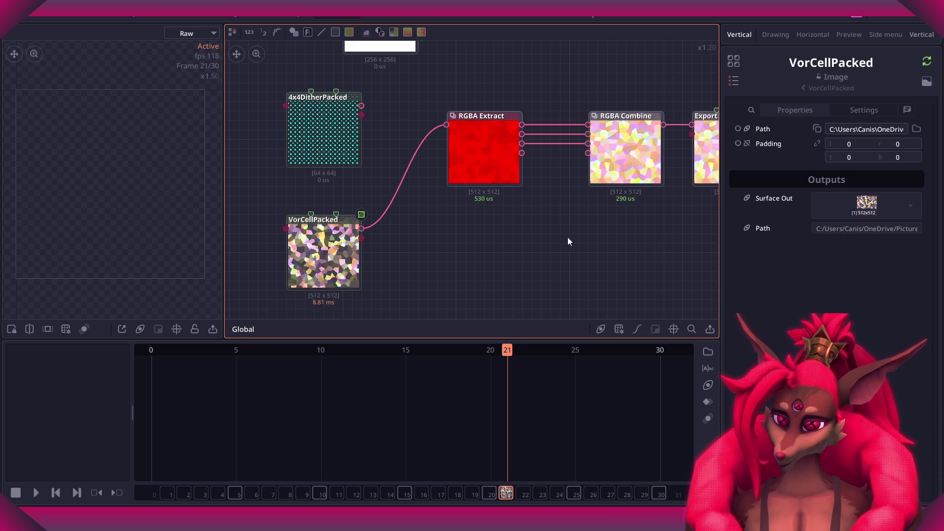
Select the Export node to review its settings at the end of the RGBA Combine chain.
{"action": "scroll", "coordinate": [529, 219], "scroll_direction": "down", "scroll_amount": 2}
{"action": "scroll", "coordinate": [612, 246], "scroll_direction": "up", "scroll_amount": 3}
{"action": "middle_click_drag", "start_coordinate": [612, 246], "coordinate": [369, 280]}
{"action": "left_click", "coordinate": [473, 202]}
{"action": "middle_click_drag", "start_coordinate": [373, 247], "coordinate": [574, 222]}
{"action": "scroll", "coordinate": [601, 155], "scroll_direction": "down", "scroll_amount": 1}
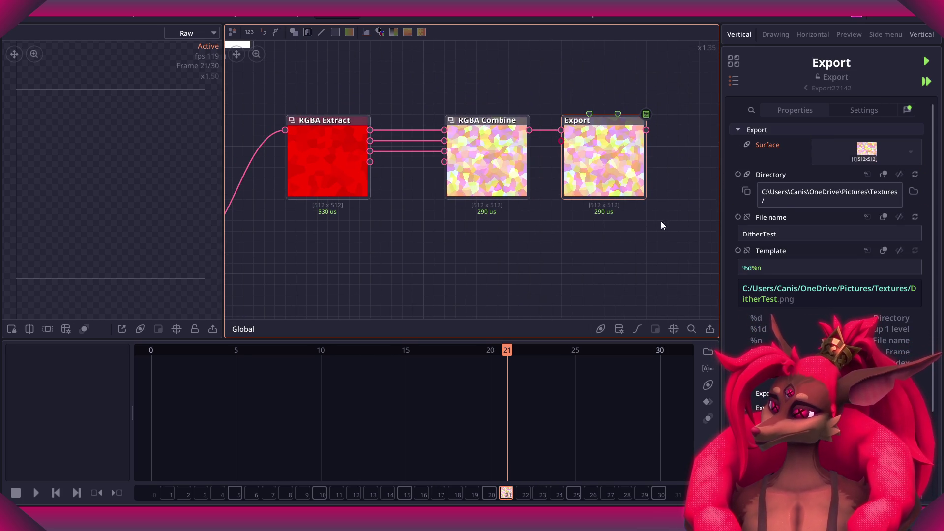
Change the Export node's file name from DitherTest to VorCellPacked.
{"action": "middle_click_drag", "start_coordinate": [583, 248], "coordinate": [558, 246]}
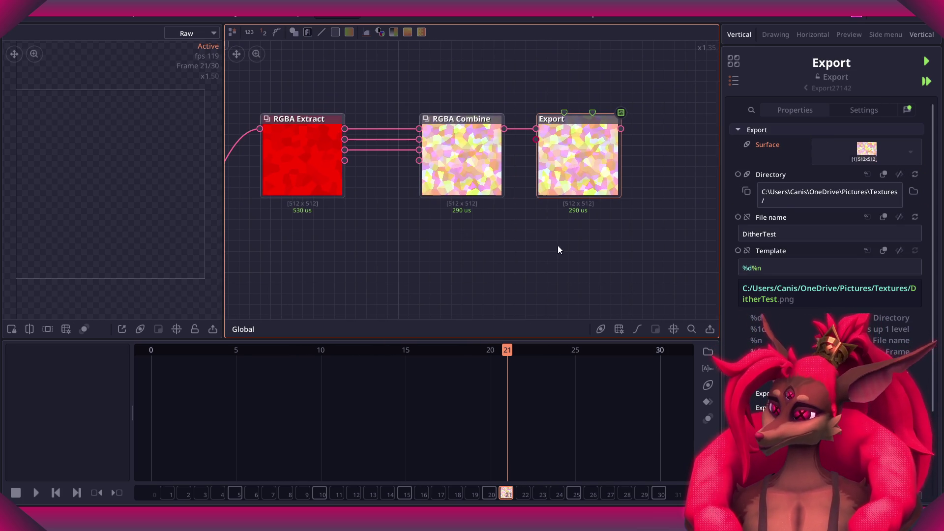
{"action": "left_click", "coordinate": [913, 194]}
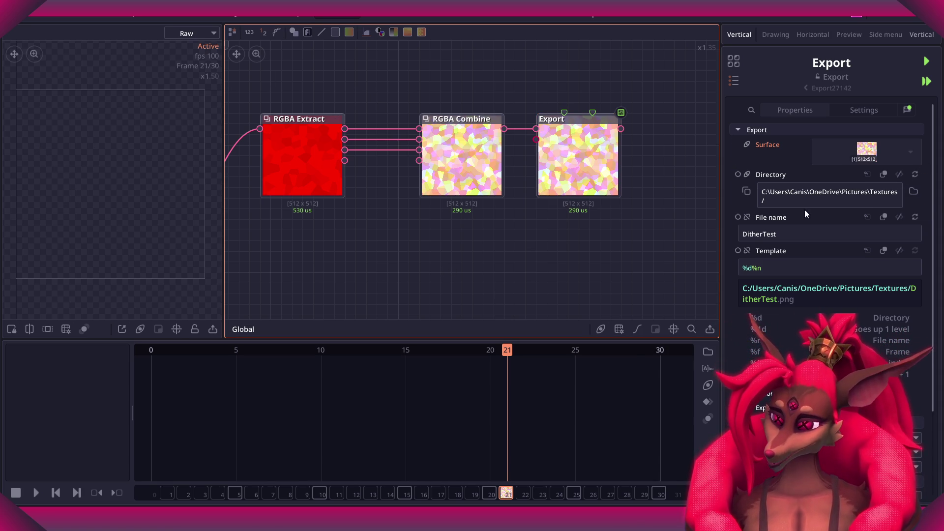
{"action": "left_click", "coordinate": [803, 235]}
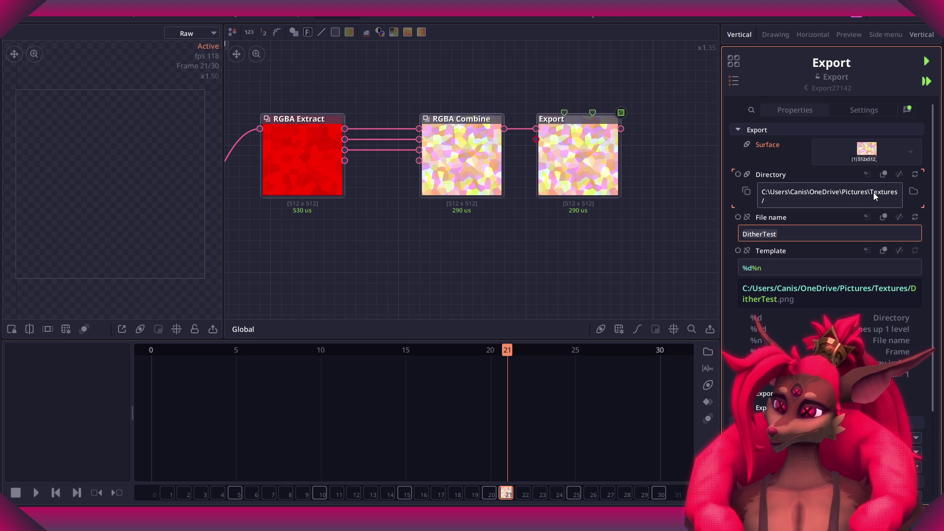
{"action": "left_click", "coordinate": [803, 231]}
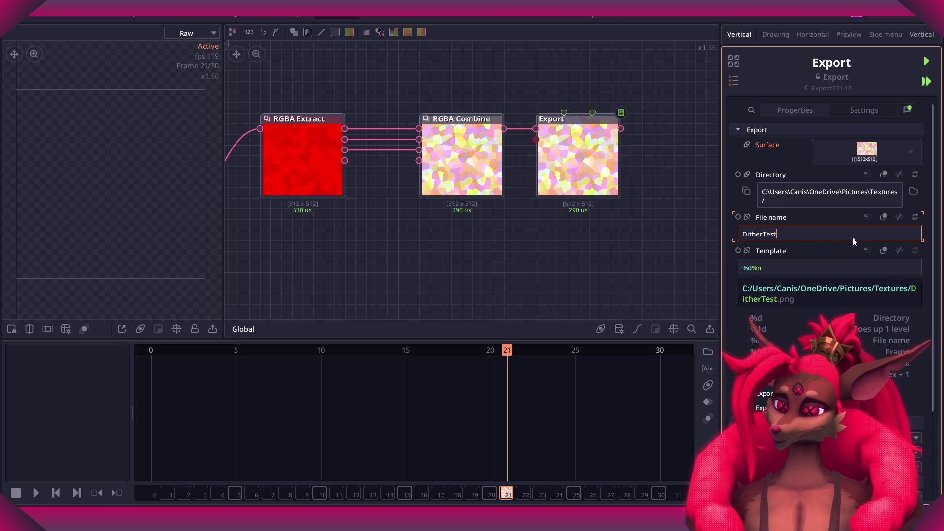
{"action": "key", "text": "BackSpace"}
{"action": "key", "text": "BackSpace"}
{"action": "key", "text": "BackSpace"}
{"action": "key", "text": "BackSpace"}
{"action": "type", "text": "VorCellPackedNo"}
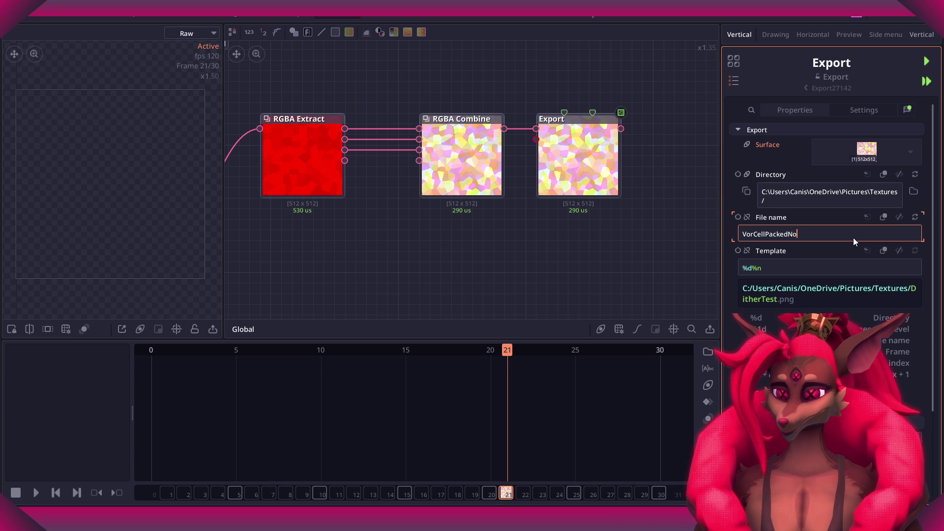
{"action": "key", "text": "Return"}
Export the repacked texture as VorCellPacked.png into the Pictures\Textures folder.
{"action": "left_click", "coordinate": [927, 61]}
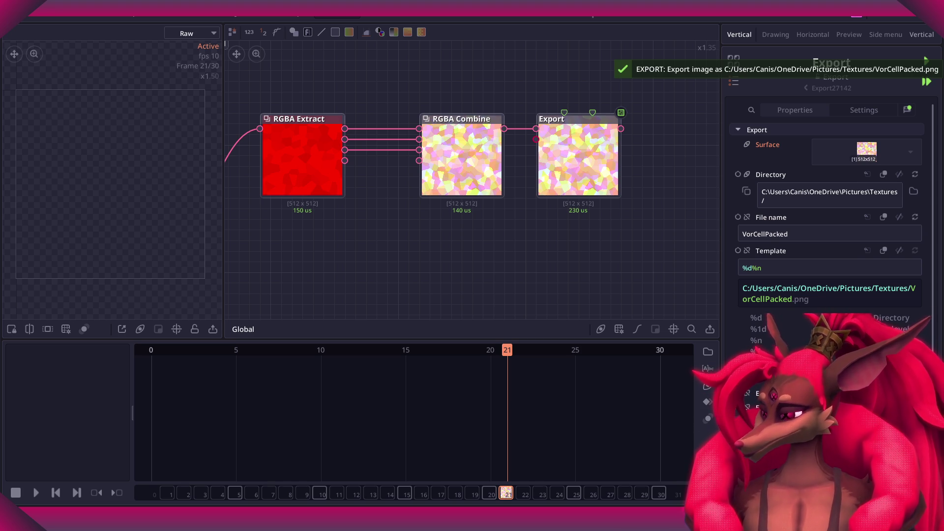
{"action": "scroll", "coordinate": [488, 193], "scroll_direction": "down", "scroll_amount": 3}
{"action": "scroll", "coordinate": [498, 214], "scroll_direction": "down", "scroll_amount": 3}
{"action": "scroll", "coordinate": [497, 214], "scroll_direction": "up", "scroll_amount": 3}
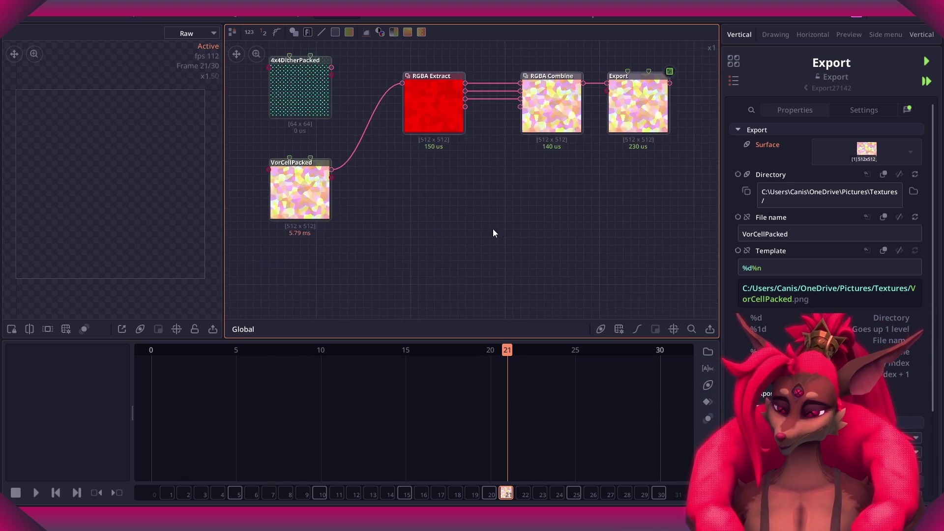
Add the Halftone Packed texture, link it to RGBA Extract's Surface In, and place it beside VorCellPacked.
{"action": "left_click_drag", "start_coordinate": [718, 206], "coordinate": [470, 206]}
{"action": "middle_click_drag", "start_coordinate": [487, 175], "coordinate": [444, 244]}
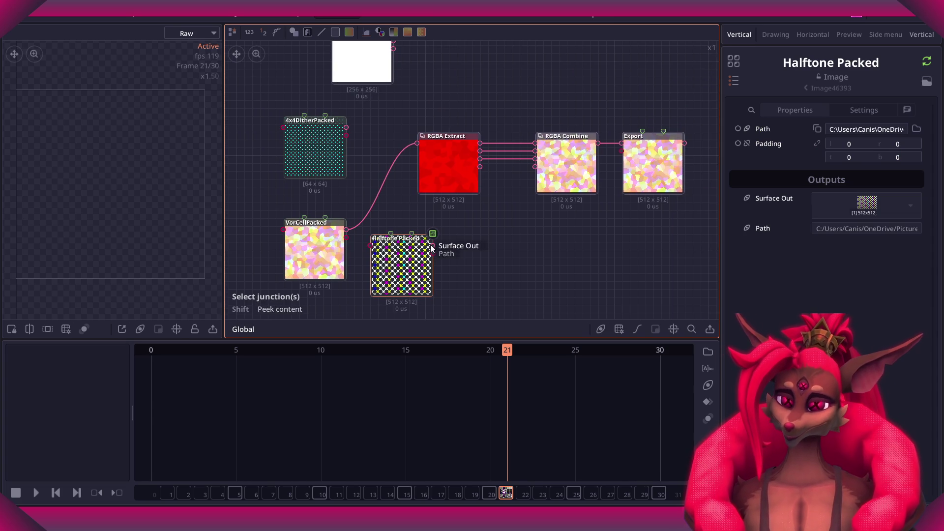
{"action": "left_click_drag", "start_coordinate": [433, 246], "coordinate": [418, 148]}
{"action": "scroll", "coordinate": [526, 248], "scroll_direction": "up", "scroll_amount": 1}
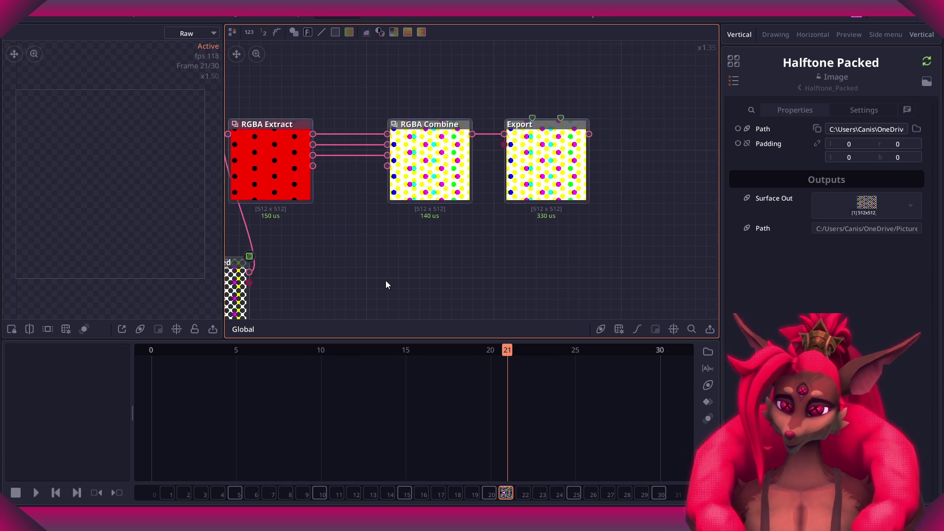
{"action": "middle_click_drag", "start_coordinate": [524, 253], "coordinate": [539, 225]}
{"action": "left_click_drag", "start_coordinate": [364, 244], "coordinate": [350, 224]}
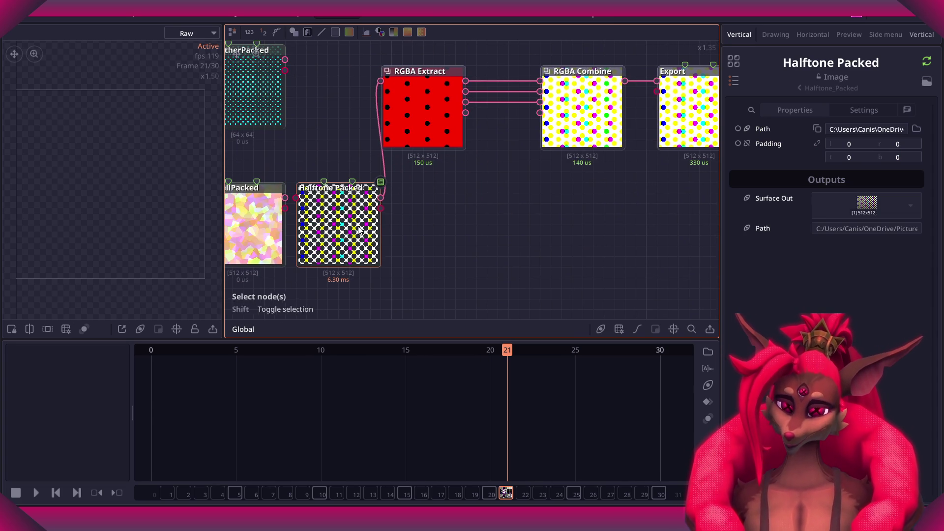
Route Extract's Alpha output into Combine's Blue input and Green into Combine's Red.
{"action": "scroll", "coordinate": [468, 240], "scroll_direction": "up", "scroll_amount": 1}
{"action": "middle_click_drag", "start_coordinate": [459, 220], "coordinate": [351, 224]}
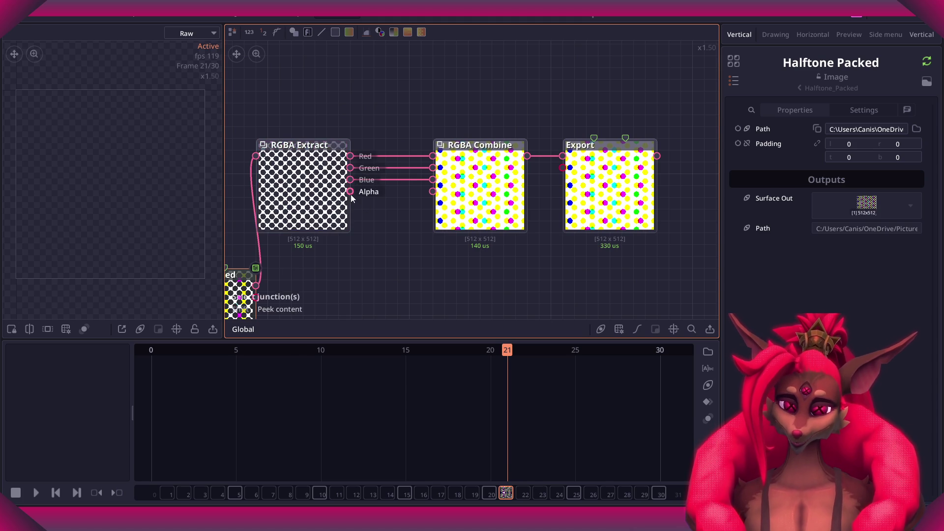
{"action": "left_click_drag", "start_coordinate": [350, 191], "coordinate": [433, 179]}
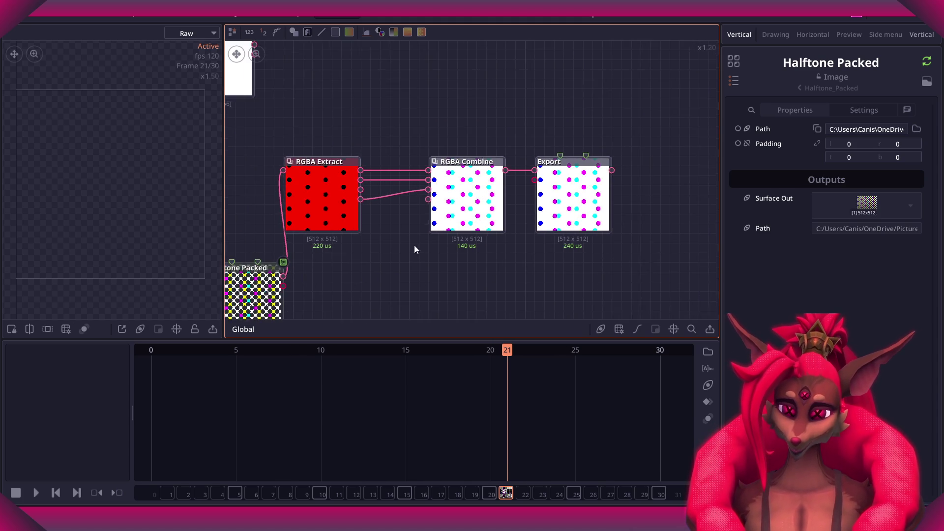
{"action": "scroll", "coordinate": [533, 253], "scroll_direction": "up", "scroll_amount": 5}
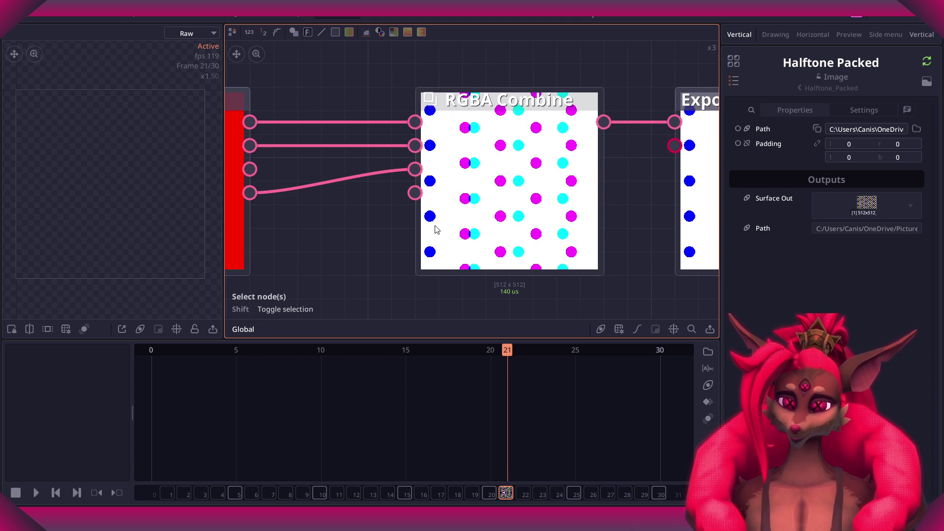
{"action": "scroll", "coordinate": [438, 201], "scroll_direction": "down", "scroll_amount": 5}
{"action": "scroll", "coordinate": [352, 210], "scroll_direction": "up", "scroll_amount": 3}
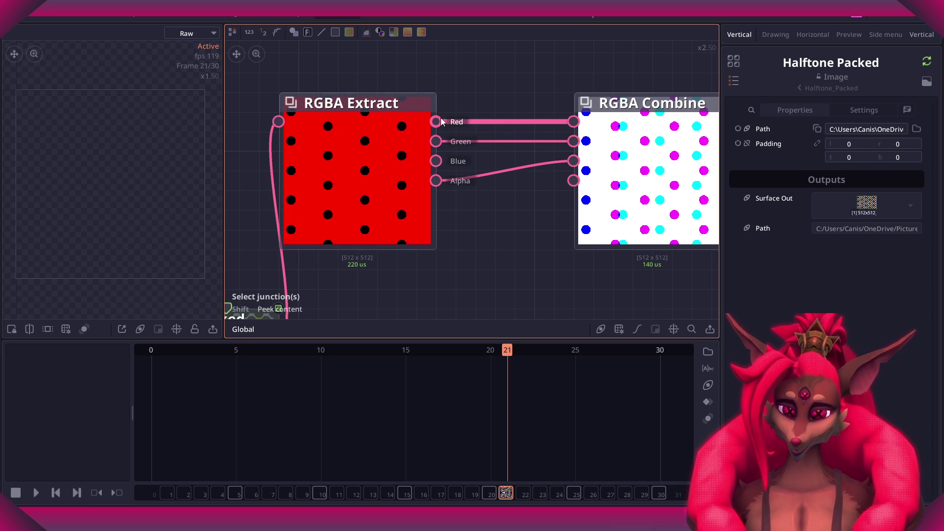
{"action": "left_click_drag", "start_coordinate": [436, 141], "coordinate": [574, 121]}
Wire Extract's Blue into Combine's Green and its Alpha into Combine's Blue, replacing old links.
{"action": "mouse_move", "coordinate": [436, 160]}
{"action": "left_mouse_down"}
{"action": "mouse_move", "coordinate": [574, 141]}
{"action": "mouse_move", "coordinate": [573, 161]}
{"action": "left_mouse_up"}
{"action": "scroll", "coordinate": [493, 229], "scroll_direction": "down", "scroll_amount": 3}
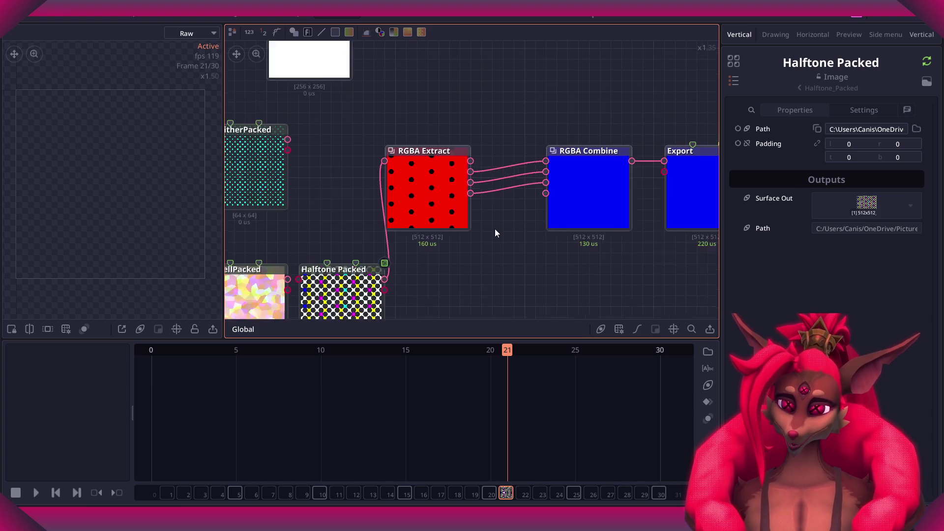
{"action": "scroll", "coordinate": [456, 235], "scroll_direction": "up", "scroll_amount": 2}
{"action": "scroll", "coordinate": [456, 228], "scroll_direction": "up", "scroll_amount": 1}
{"action": "scroll", "coordinate": [455, 229], "scroll_direction": "up", "scroll_amount": 1}
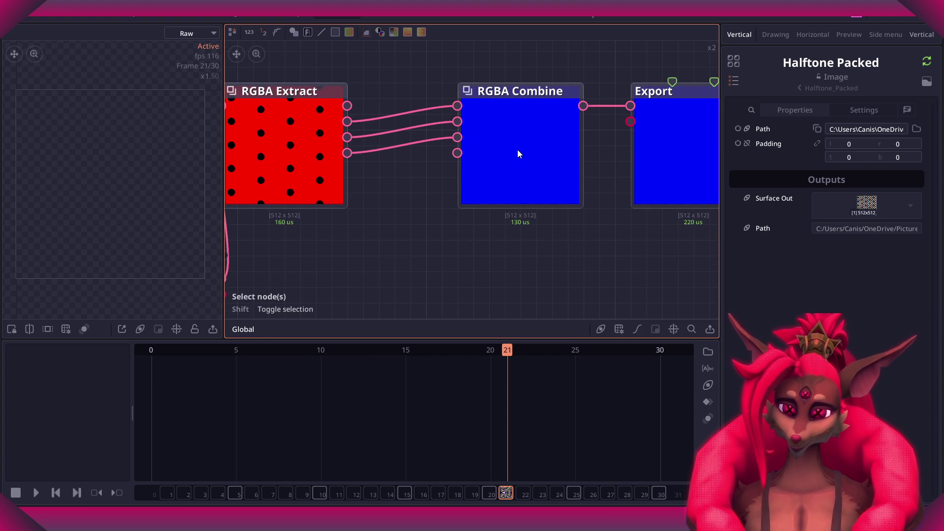
{"action": "scroll", "coordinate": [438, 193], "scroll_direction": "down", "scroll_amount": 2}
{"action": "scroll", "coordinate": [427, 216], "scroll_direction": "up", "scroll_amount": 1}
{"action": "left_click", "coordinate": [525, 176]}
{"action": "mouse_move", "coordinate": [526, 176]}
{"action": "middle_mouse_down"}
{"action": "mouse_move", "coordinate": [359, 178]}
{"action": "mouse_move", "coordinate": [514, 190]}
{"action": "middle_mouse_up"}
{"action": "scroll", "coordinate": [428, 152], "scroll_direction": "up", "scroll_amount": 2}
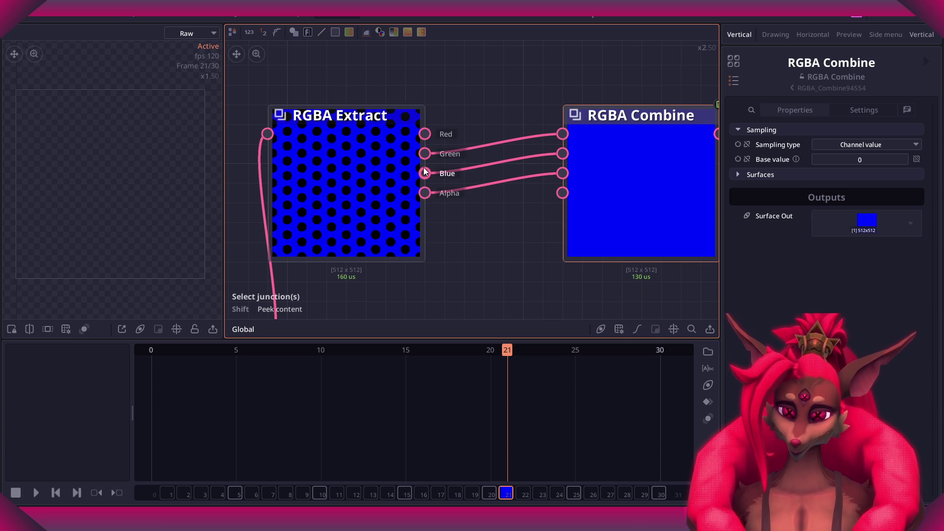
{"action": "left_click_drag", "start_coordinate": [563, 173], "coordinate": [537, 182]}
{"action": "left_click_drag", "start_coordinate": [425, 192], "coordinate": [562, 173]}
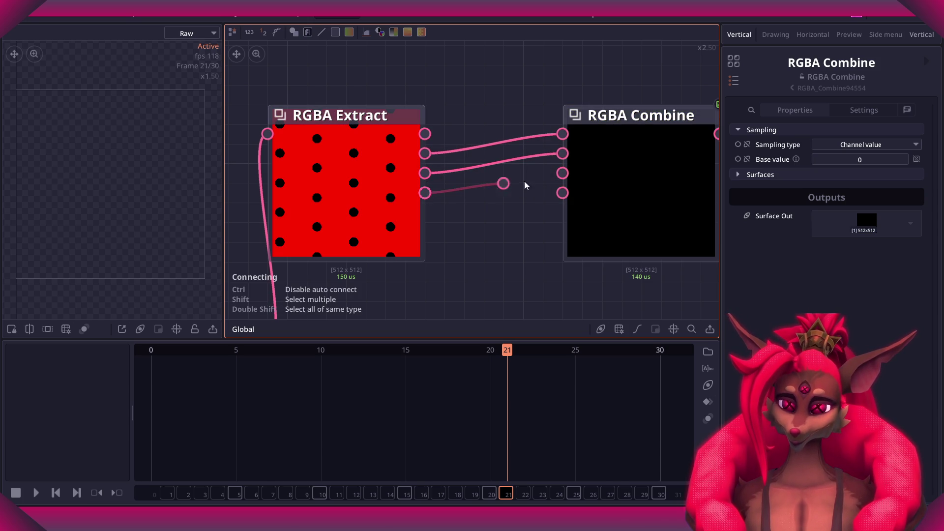
Add a Greyscale node fed from Extract's Green output and place it above RGBA Combine.
{"action": "scroll", "coordinate": [485, 198], "scroll_direction": "down", "scroll_amount": 3}
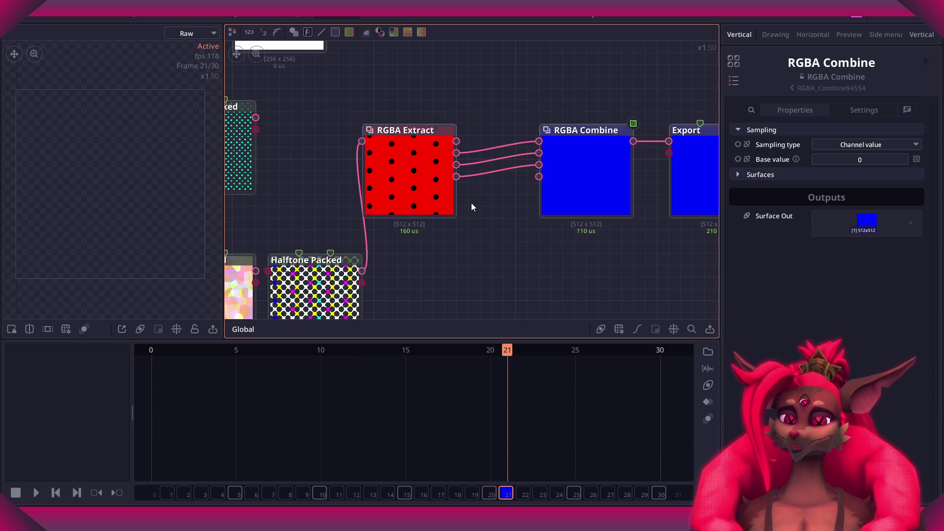
{"action": "scroll", "coordinate": [464, 207], "scroll_direction": "up", "scroll_amount": 1}
{"action": "middle_click_drag", "start_coordinate": [464, 207], "coordinate": [404, 208]}
{"action": "scroll", "coordinate": [349, 146], "scroll_direction": "up", "scroll_amount": 1}
{"action": "scroll", "coordinate": [348, 146], "scroll_direction": "down", "scroll_amount": 2}
{"action": "middle_click_drag", "start_coordinate": [321, 165], "coordinate": [416, 182]}
{"action": "left_click", "coordinate": [379, 180]}
{"action": "scroll", "coordinate": [379, 180], "scroll_direction": "up", "scroll_amount": 1}
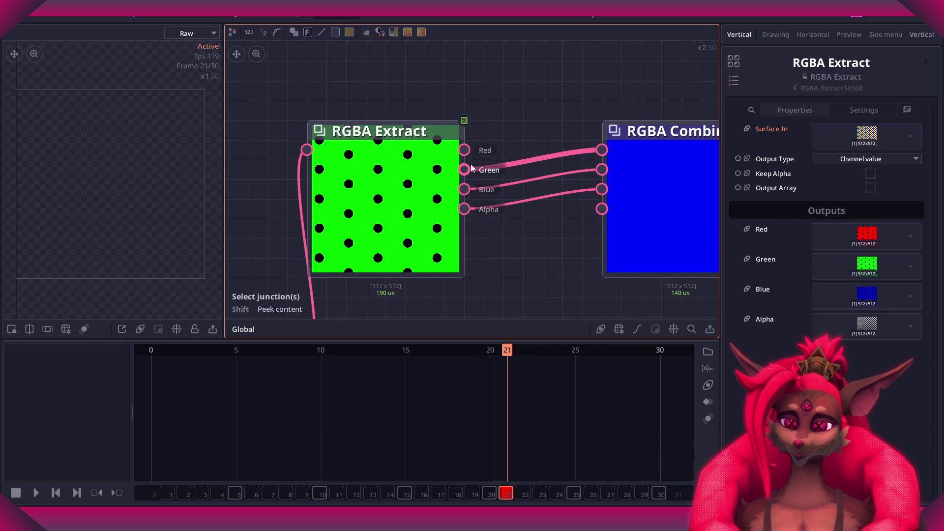
{"action": "scroll", "coordinate": [506, 126], "scroll_direction": "down", "scroll_amount": 2}
{"action": "left_click_drag", "start_coordinate": [420, 161], "coordinate": [470, 102]}
{"action": "type", "text": "grey"}
{"action": "left_click", "coordinate": [520, 165]}
{"action": "left_click_drag", "start_coordinate": [520, 166], "coordinate": [461, 118]}
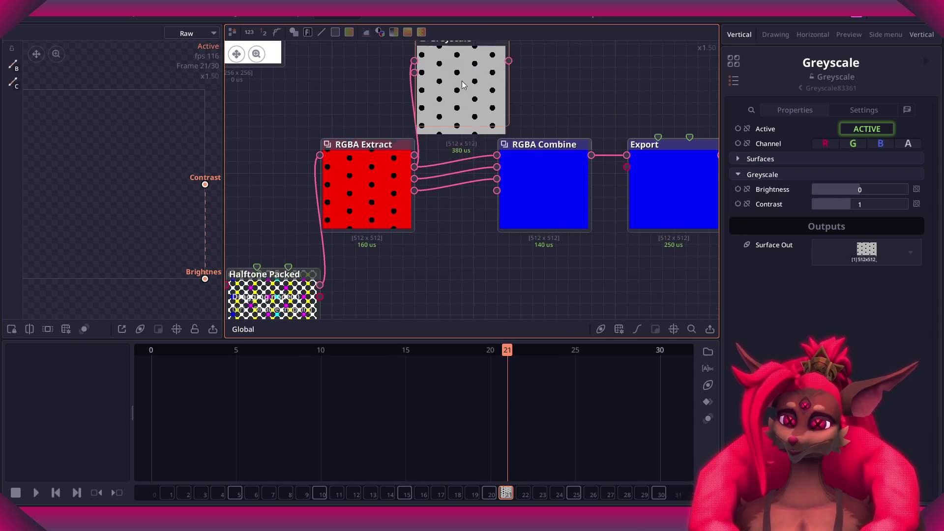
Feed the Greyscale result into Combine's Red input and shift the Greyscale node aside.
{"action": "mouse_move", "coordinate": [447, 78]}
{"action": "left_mouse_down"}
{"action": "mouse_move", "coordinate": [458, 67]}
{"action": "mouse_move", "coordinate": [519, 183]}
{"action": "left_mouse_up"}
{"action": "left_click", "coordinate": [519, 183]}
{"action": "scroll", "coordinate": [518, 183], "scroll_direction": "down", "scroll_amount": 5}
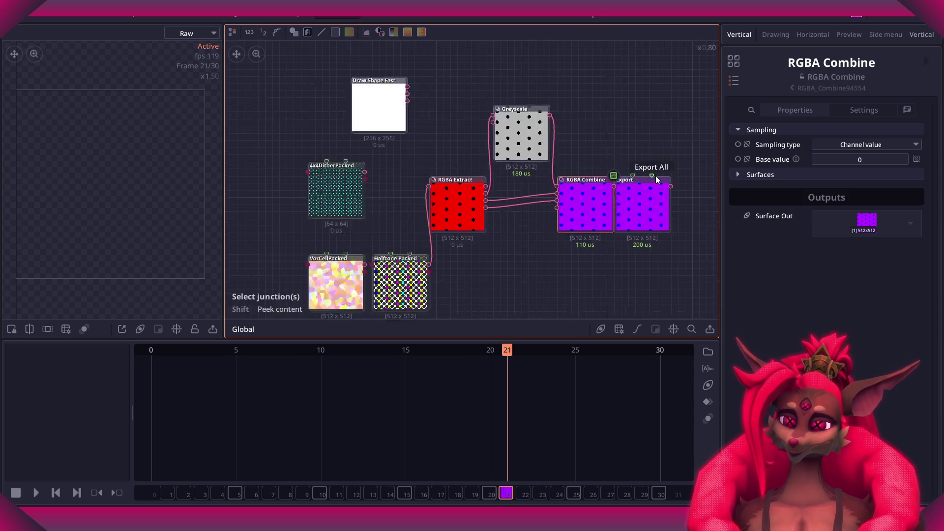
{"action": "left_click_drag", "start_coordinate": [565, 238], "coordinate": [507, 150]}
{"action": "scroll", "coordinate": [345, 79], "scroll_direction": "up", "scroll_amount": 2}
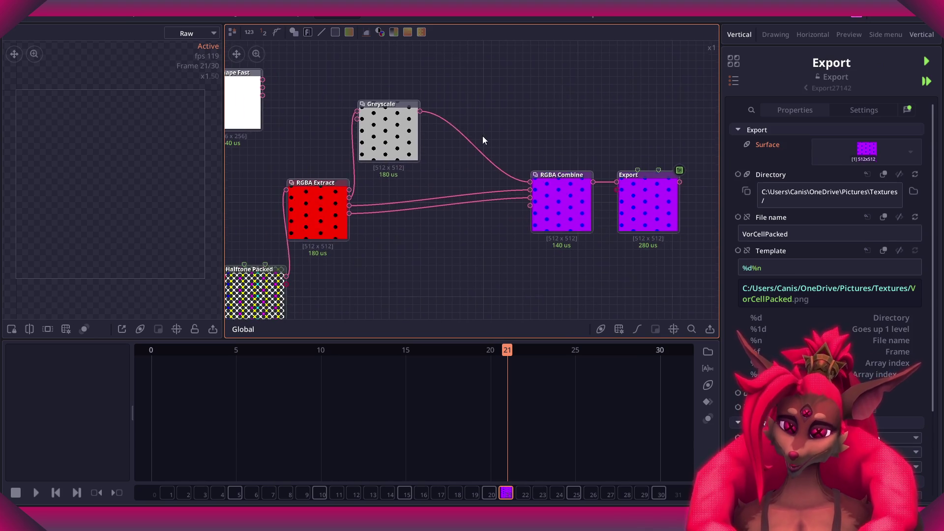
{"action": "left_click_drag", "start_coordinate": [388, 99], "coordinate": [401, 60]}
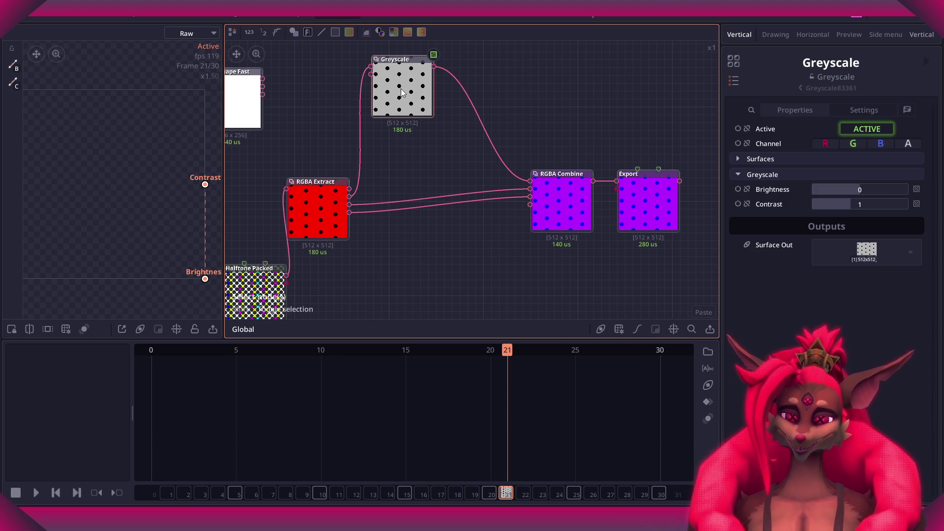
{"action": "middle_click_drag", "start_coordinate": [392, 69], "coordinate": [429, 124]}
{"action": "left_click_drag", "start_coordinate": [429, 123], "coordinate": [448, 118]}
{"action": "scroll", "coordinate": [409, 233], "scroll_direction": "up", "scroll_amount": 3}
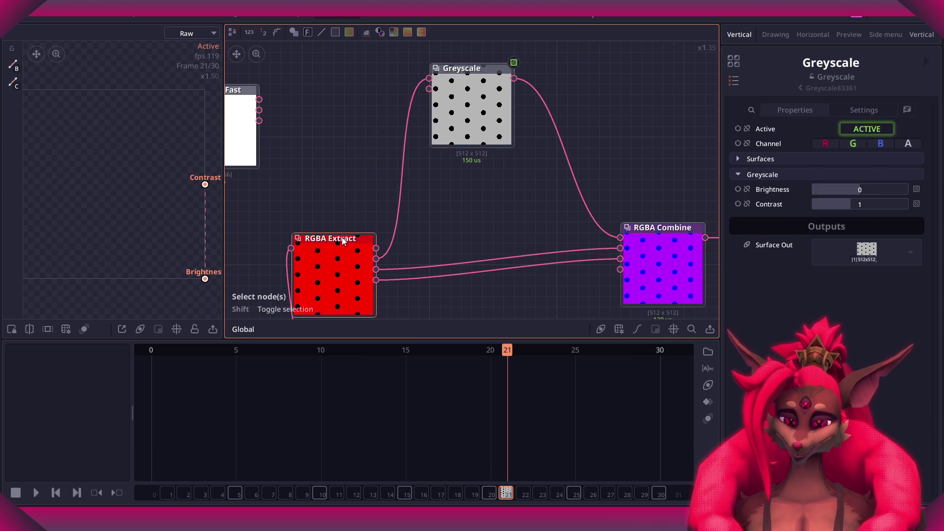
Set RGBA Extract's Output Type to Greyscale and delete the redundant Greyscale node, keeping its links.
{"action": "left_click", "coordinate": [344, 241]}
{"action": "middle_click_drag", "start_coordinate": [457, 241], "coordinate": [481, 190]}
{"action": "left_click", "coordinate": [884, 161]}
{"action": "left_click", "coordinate": [885, 191]}
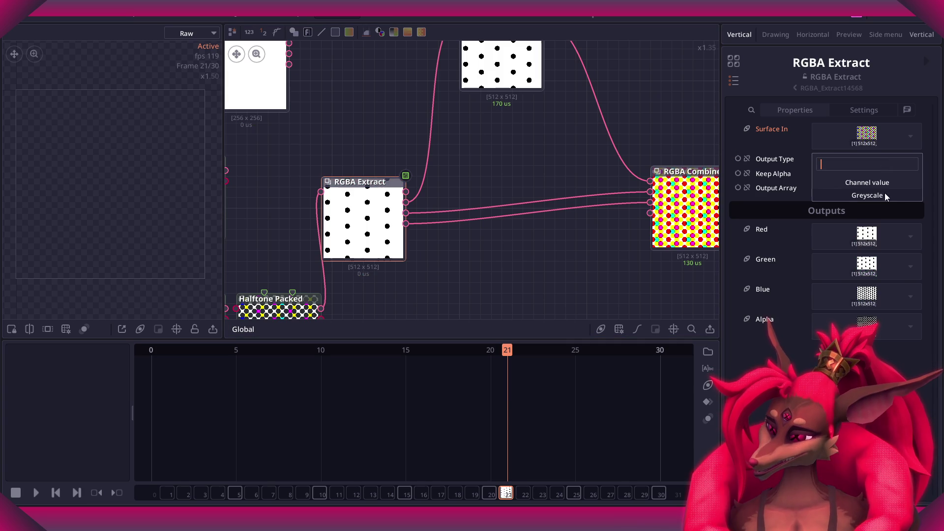
{"action": "middle_click_drag", "start_coordinate": [556, 97], "coordinate": [502, 179]}
{"action": "left_click", "coordinate": [457, 167]}
{"action": "key", "text": "Delete"}
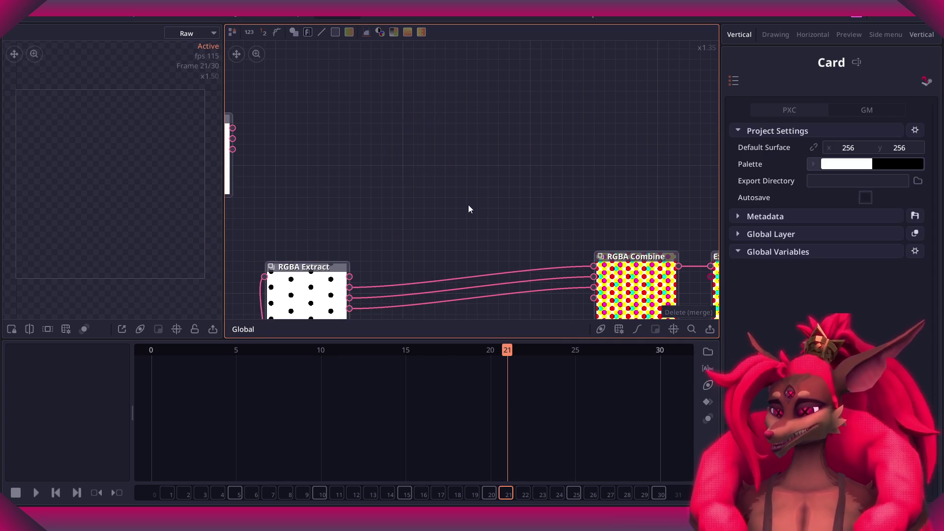
Line up RGBA Combine and the Export node beside RGBA Extract.
{"action": "middle_click_drag", "start_coordinate": [333, 301], "coordinate": [329, 226]}
{"action": "scroll", "coordinate": [329, 225], "scroll_direction": "up", "scroll_amount": 3}
{"action": "scroll", "coordinate": [378, 194], "scroll_direction": "down", "scroll_amount": 2}
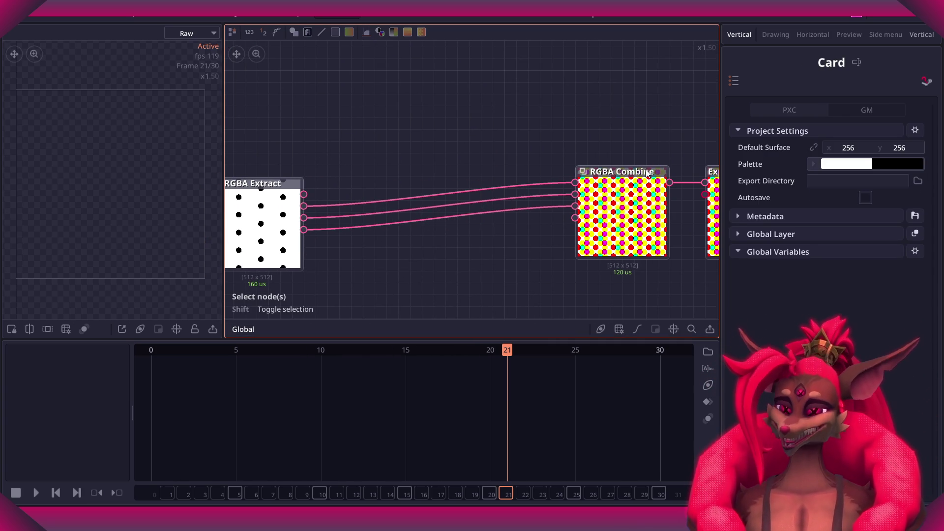
{"action": "left_click_drag", "start_coordinate": [648, 175], "coordinate": [447, 176]}
{"action": "scroll", "coordinate": [405, 183], "scroll_direction": "down", "scroll_amount": 1}
{"action": "middle_click_drag", "start_coordinate": [404, 183], "coordinate": [367, 165]}
{"action": "left_click_drag", "start_coordinate": [686, 176], "coordinate": [474, 175]}
{"action": "scroll", "coordinate": [423, 147], "scroll_direction": "up", "scroll_amount": 3}
{"action": "scroll", "coordinate": [420, 143], "scroll_direction": "down", "scroll_amount": 2}
{"action": "mouse_move", "coordinate": [420, 142]}
{"action": "middle_mouse_down"}
{"action": "mouse_move", "coordinate": [594, 128]}
{"action": "mouse_move", "coordinate": [518, 120]}
{"action": "middle_mouse_up"}
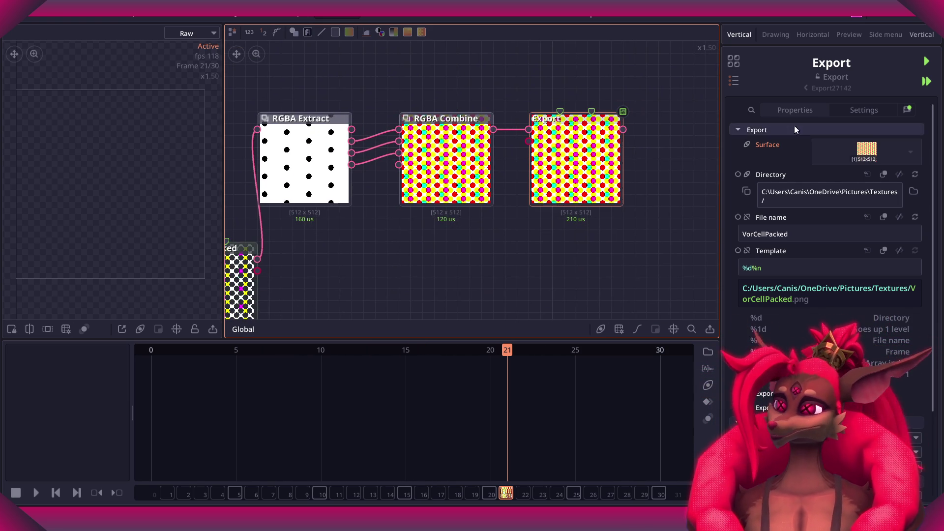
Set the export file name to HalftonePacked and export the texture as HalftonePacked.png.
{"action": "left_click", "coordinate": [822, 229]}
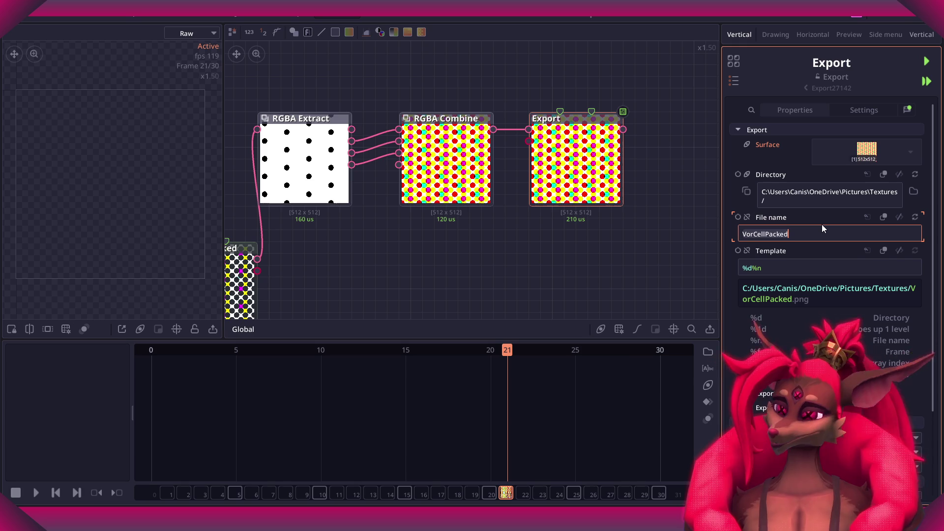
{"action": "key", "text": "ctrl+a"}
{"action": "type", "text": "Halftone"}
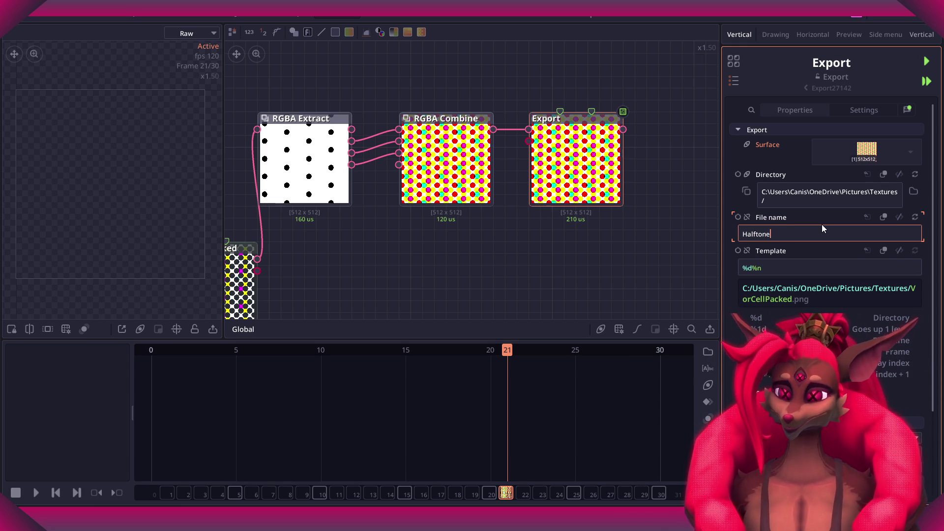
{"action": "type", "text": "Packed"}
{"action": "key", "text": "Return"}
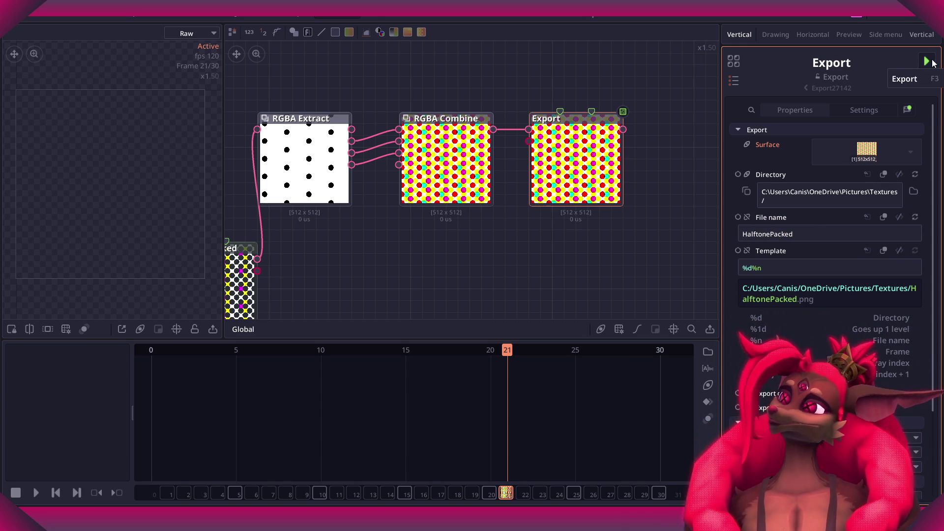
{"action": "key", "text": "F3"}
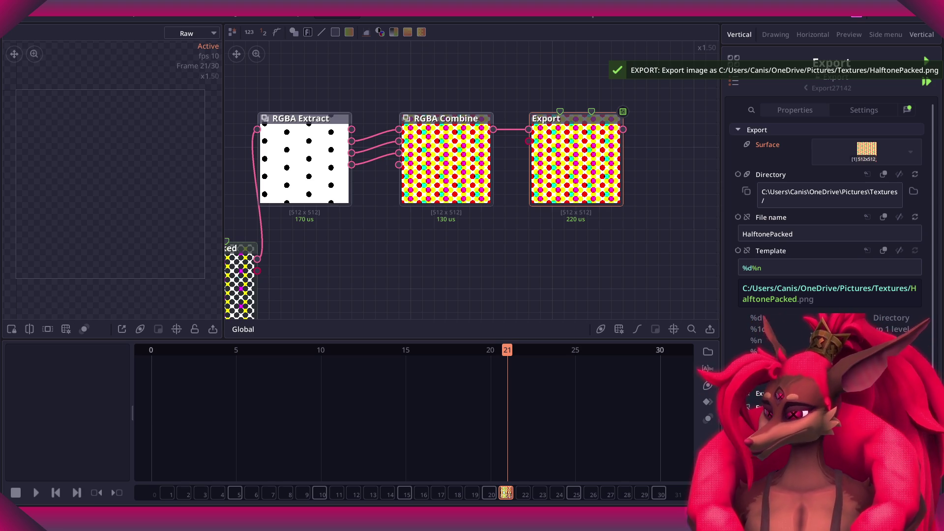
Delete the Halftone Packed source node from the graph.
{"action": "middle_click_drag", "start_coordinate": [676, 152], "coordinate": [710, 173]}
{"action": "scroll", "coordinate": [710, 173], "scroll_direction": "down", "scroll_amount": 2}
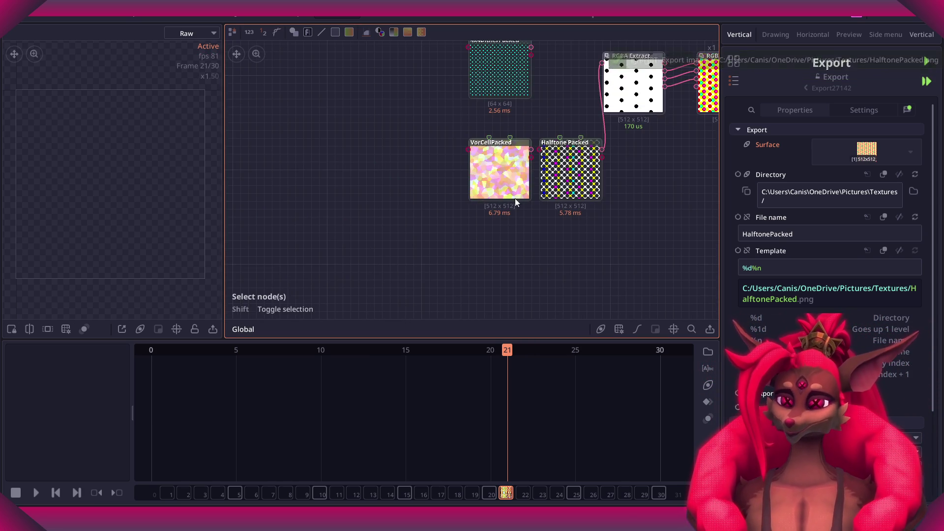
{"action": "middle_click_drag", "start_coordinate": [491, 199], "coordinate": [425, 248]}
{"action": "left_click", "coordinate": [516, 226]}
{"action": "key", "text": "Delete"}
{"action": "middle_click_drag", "start_coordinate": [517, 225], "coordinate": [502, 248]}
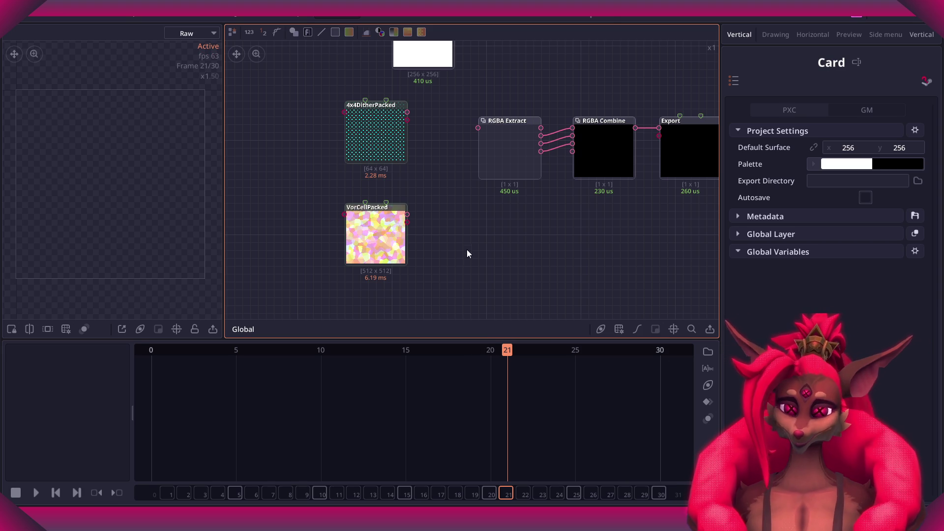
Add the LineShadowsPacked texture to the graph and feed it into RGBA Extract's input.
{"action": "scroll", "coordinate": [511, 250], "scroll_direction": "down", "scroll_amount": 3}
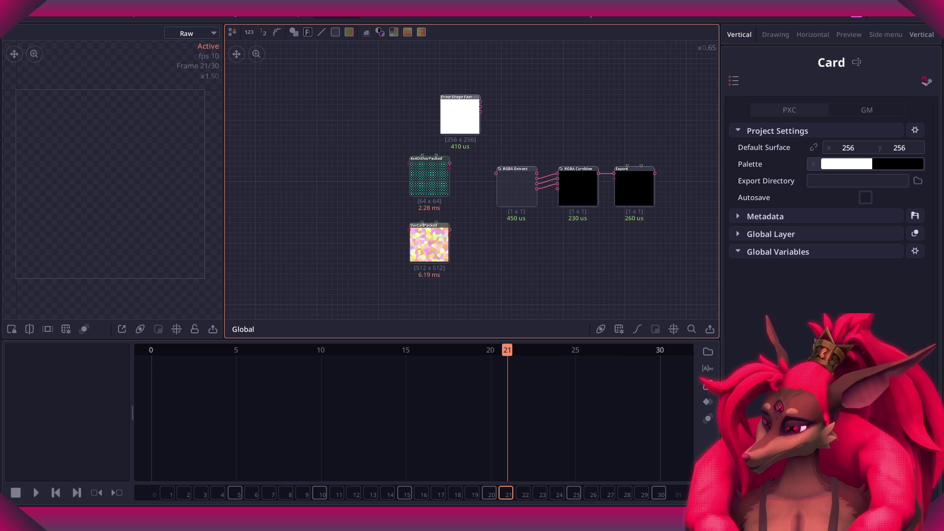
{"action": "mouse_move", "coordinate": [718, 285]}
{"action": "left_mouse_down"}
{"action": "mouse_move", "coordinate": [515, 283]}
{"action": "mouse_move", "coordinate": [443, 223]}
{"action": "left_mouse_up"}
{"action": "scroll", "coordinate": [515, 281], "scroll_direction": "up", "scroll_amount": 3}
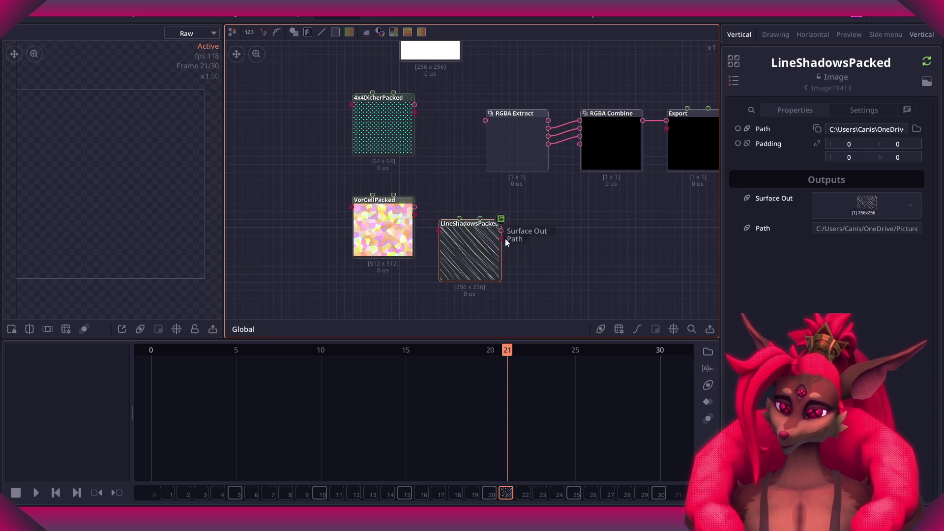
{"action": "left_click_drag", "start_coordinate": [485, 128], "coordinate": [485, 129]}
{"action": "scroll", "coordinate": [550, 167], "scroll_direction": "up", "scroll_amount": 3}
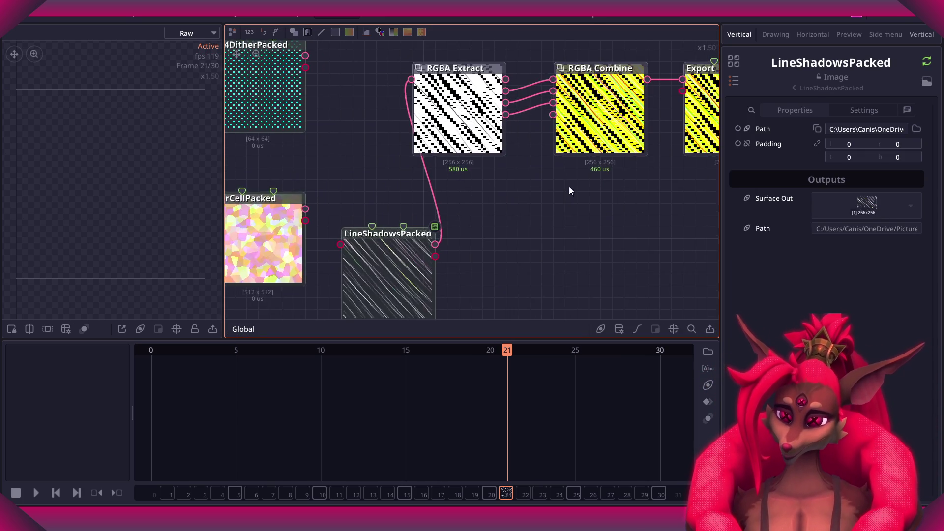
{"action": "scroll", "coordinate": [492, 206], "scroll_direction": "down", "scroll_amount": 2}
{"action": "left_click", "coordinate": [462, 157]}
Position the LineShadowsPacked node under VorCellPacked alongside the node chain.
{"action": "left_click", "coordinate": [431, 208]}
{"action": "scroll", "coordinate": [434, 199], "scroll_direction": "up", "scroll_amount": 3}
{"action": "scroll", "coordinate": [450, 202], "scroll_direction": "down", "scroll_amount": 3}
{"action": "mouse_move", "coordinate": [413, 162]}
{"action": "left_mouse_down"}
{"action": "mouse_move", "coordinate": [328, 253]}
{"action": "mouse_move", "coordinate": [327, 158]}
{"action": "left_mouse_up"}
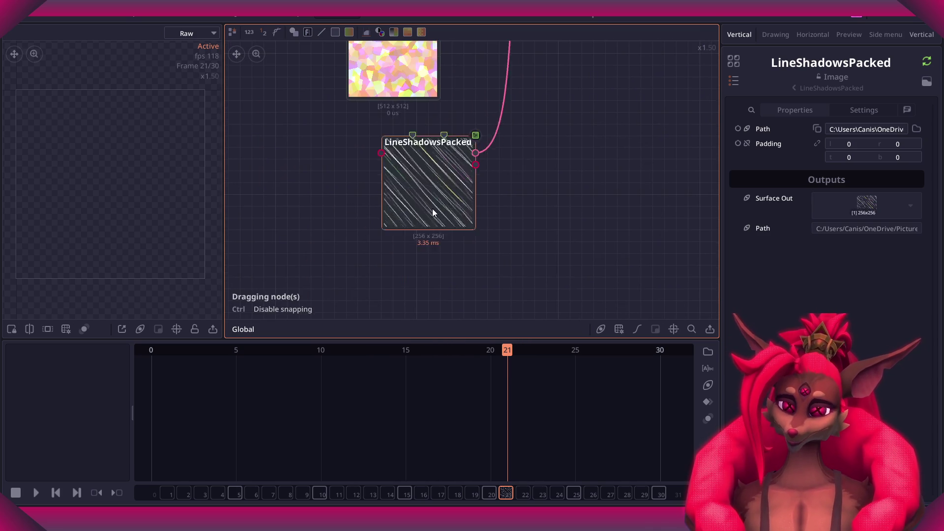
{"action": "scroll", "coordinate": [482, 158], "scroll_direction": "up", "scroll_amount": 3}
{"action": "scroll", "coordinate": [383, 163], "scroll_direction": "up", "scroll_amount": 3}
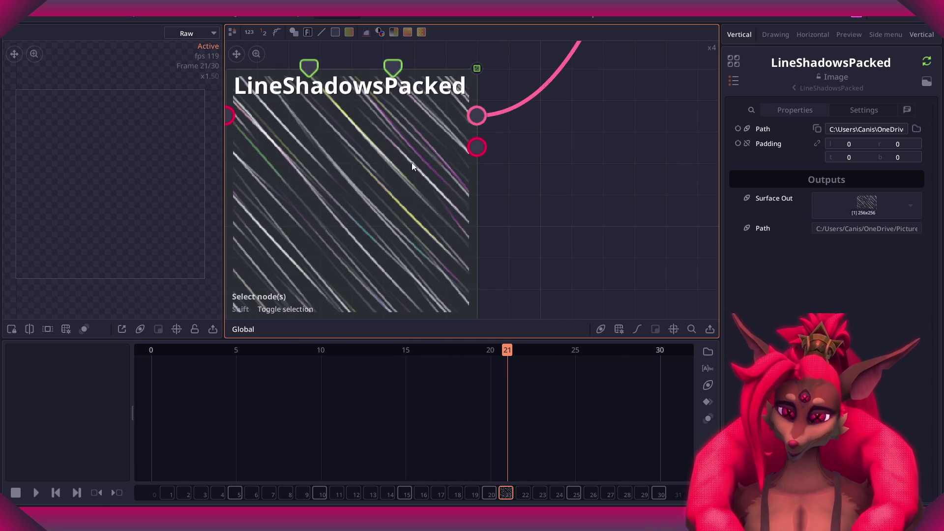
{"action": "key", "text": "f"}
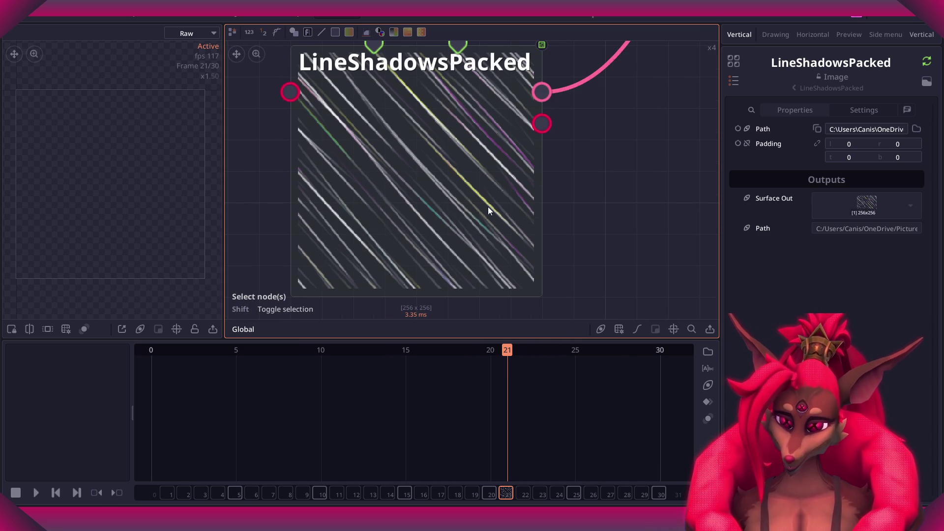
{"action": "scroll", "coordinate": [434, 223], "scroll_direction": "down", "scroll_amount": 3}
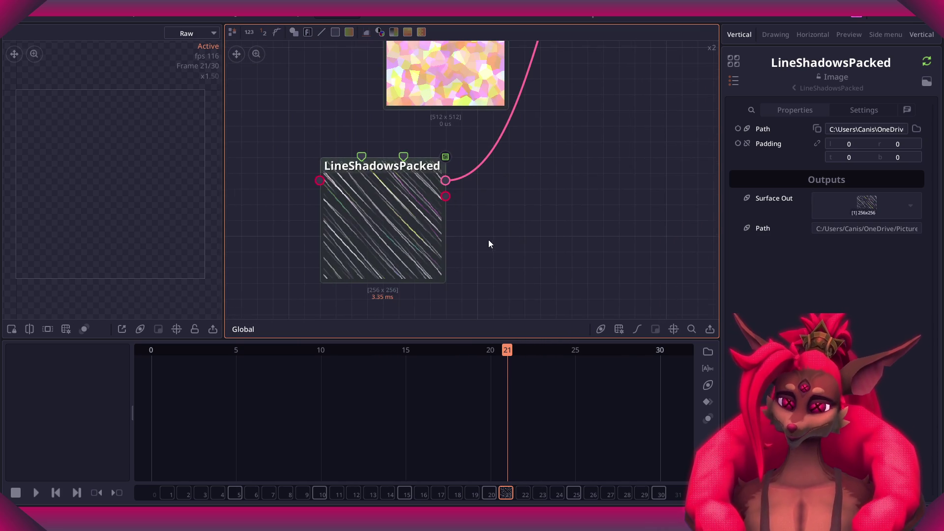
{"action": "scroll", "coordinate": [538, 225], "scroll_direction": "up", "scroll_amount": 2}
{"action": "scroll", "coordinate": [546, 228], "scroll_direction": "down", "scroll_amount": 1}
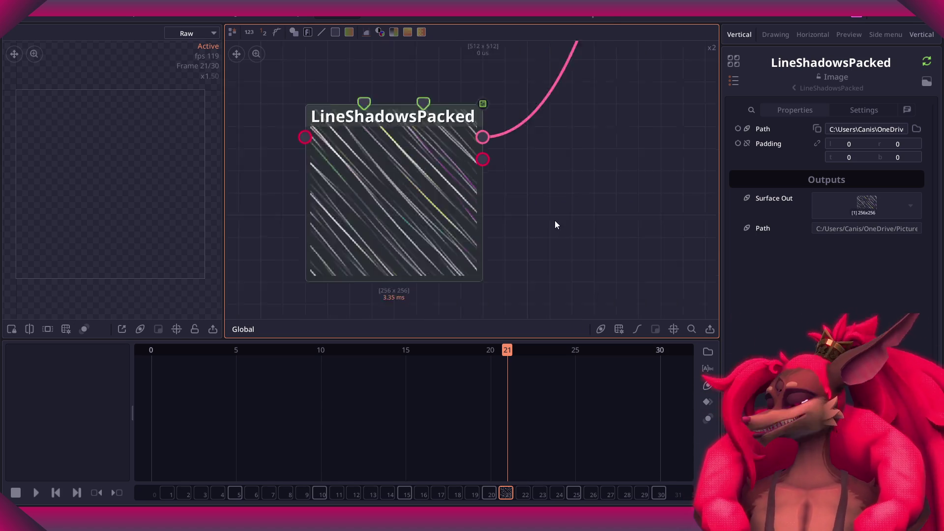
{"action": "scroll", "coordinate": [547, 226], "scroll_direction": "down", "scroll_amount": 2}
{"action": "middle_click_drag", "start_coordinate": [597, 187], "coordinate": [457, 311]}
{"action": "scroll", "coordinate": [457, 310], "scroll_direction": "down", "scroll_amount": 1}
{"action": "mouse_move", "coordinate": [449, 266]}
{"action": "left_mouse_down"}
{"action": "mouse_move", "coordinate": [452, 304]}
{"action": "mouse_move", "coordinate": [484, 279]}
{"action": "left_mouse_up"}
{"action": "scroll", "coordinate": [538, 241], "scroll_direction": "down", "scroll_amount": 1}
{"action": "scroll", "coordinate": [537, 246], "scroll_direction": "up", "scroll_amount": 2}
{"action": "scroll", "coordinate": [501, 285], "scroll_direction": "down", "scroll_amount": 2}
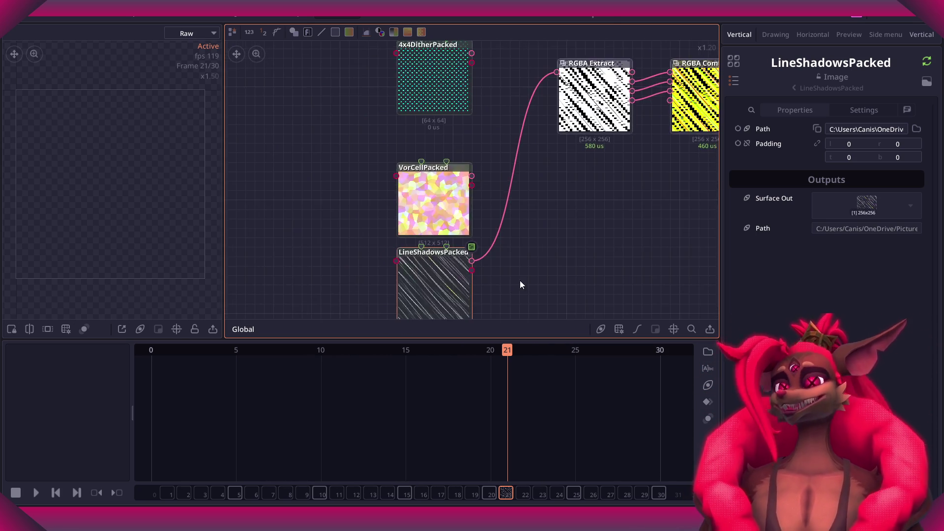
{"action": "middle_click_drag", "start_coordinate": [520, 284], "coordinate": [453, 268]}
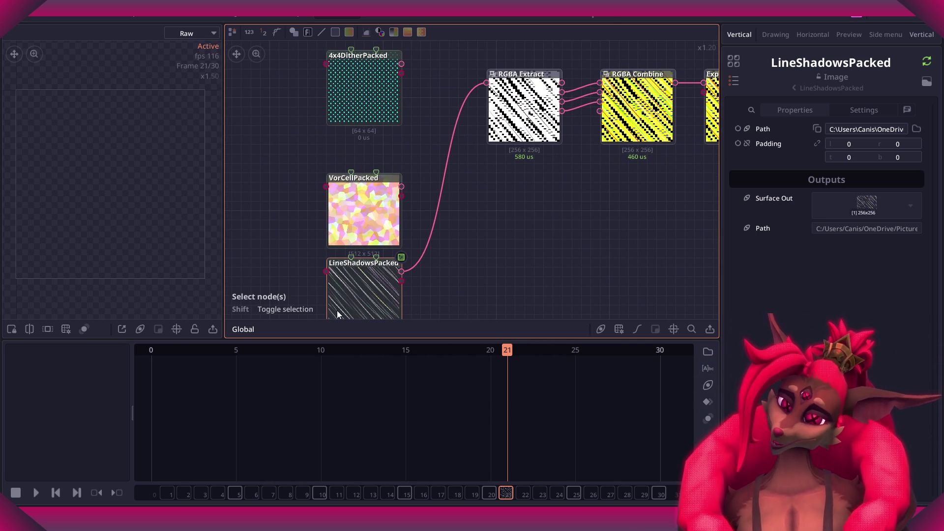
{"action": "scroll", "coordinate": [519, 241], "scroll_direction": "down", "scroll_amount": 1}
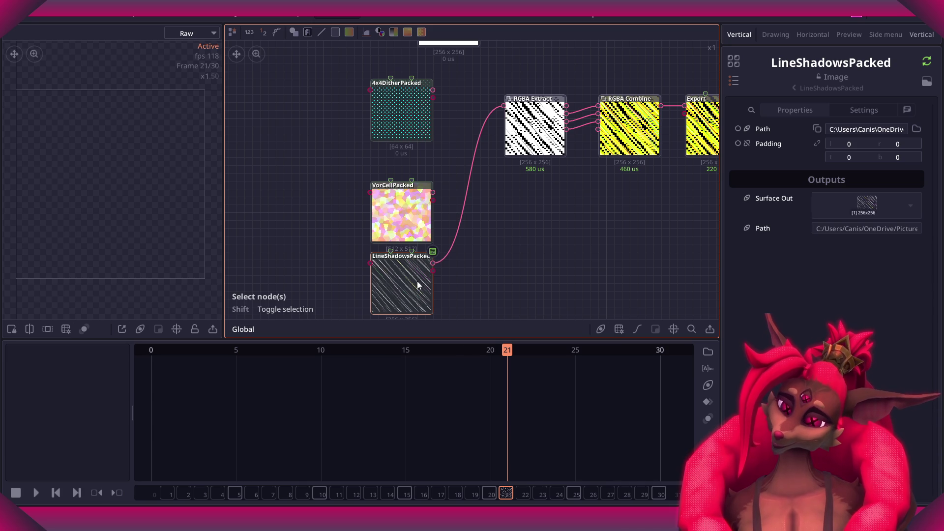
{"action": "scroll", "coordinate": [460, 261], "scroll_direction": "up", "scroll_amount": 2}
Remove an accidental Vector4 node and route Extract's Alpha into Combine's Blue input.
{"action": "left_click_drag", "start_coordinate": [424, 87], "coordinate": [456, 225]}
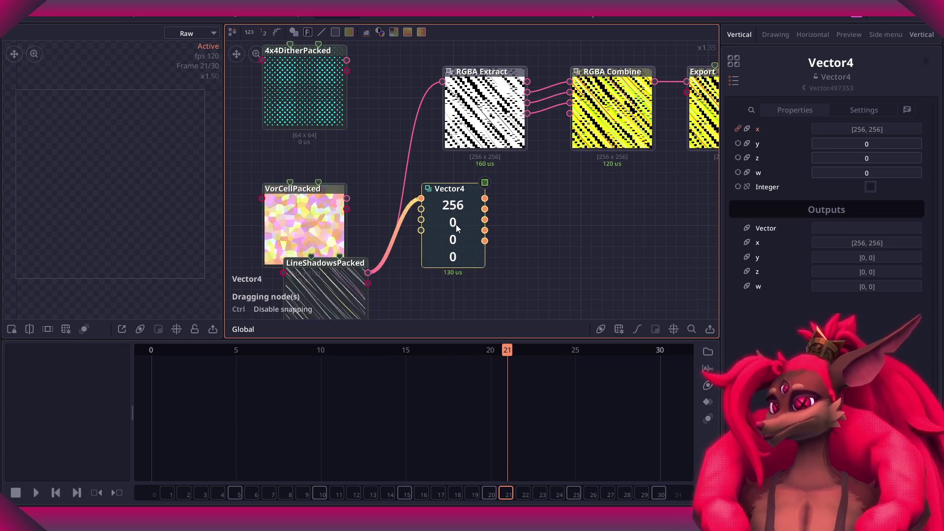
{"action": "key", "text": "Delete"}
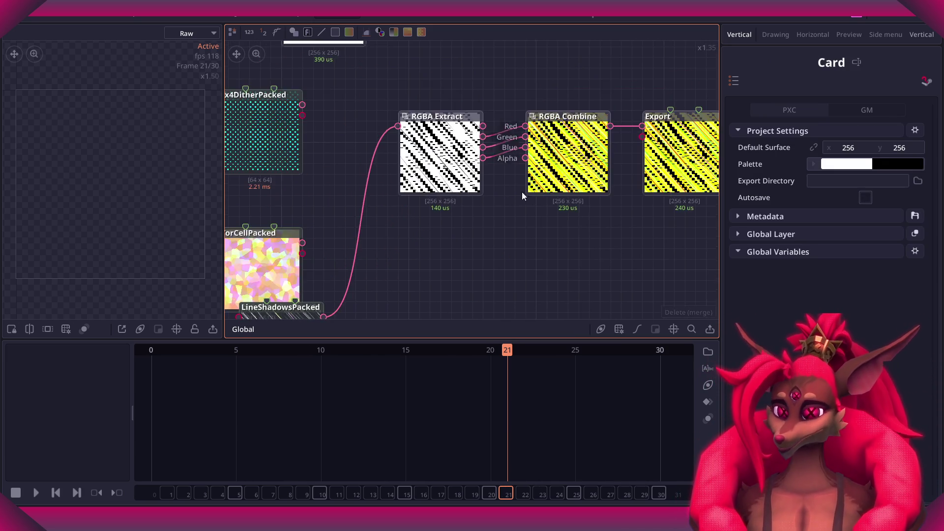
{"action": "scroll", "coordinate": [511, 187], "scroll_direction": "down", "scroll_amount": 2}
{"action": "scroll", "coordinate": [511, 187], "scroll_direction": "up", "scroll_amount": 2}
{"action": "left_click", "coordinate": [487, 197]}
{"action": "left_click_drag", "start_coordinate": [434, 186], "coordinate": [455, 189]}
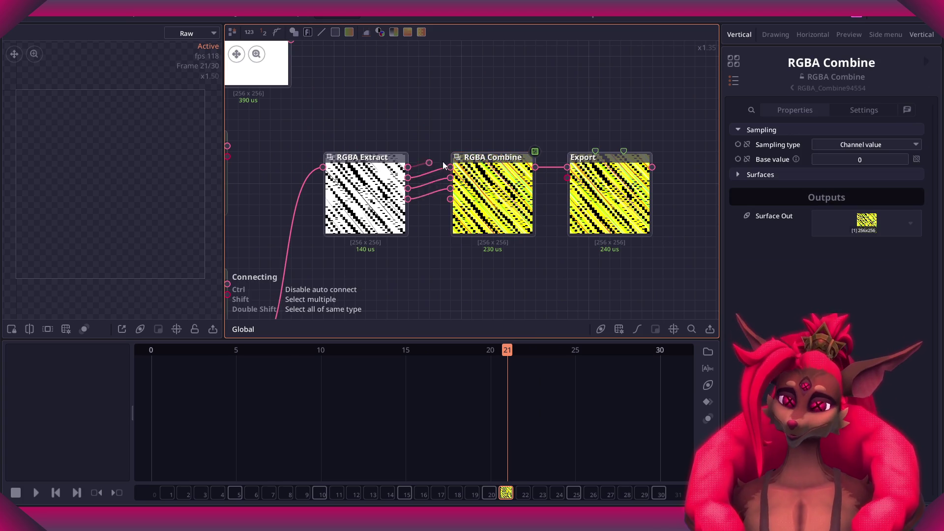
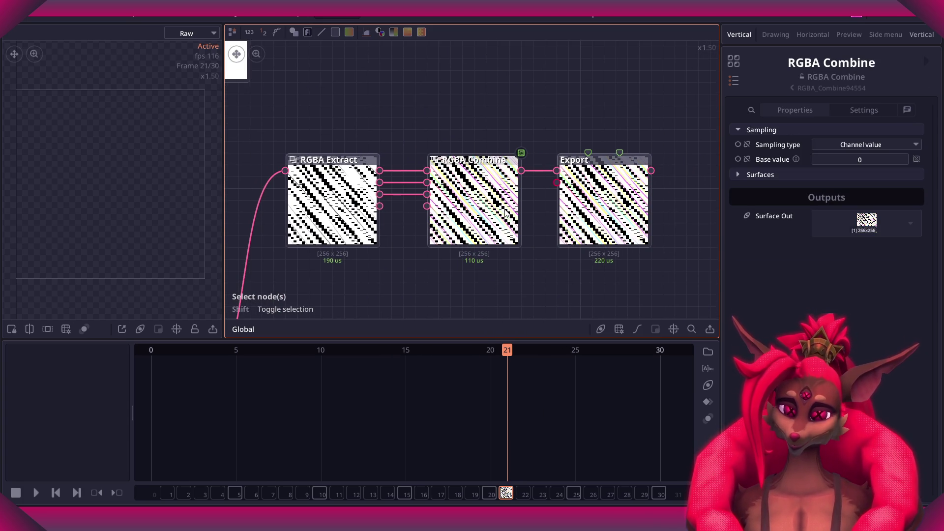
Drag LineShadowsPacked up beside 4x4DitherPacked, just left of RGBA Extract.
{"action": "middle_click_drag", "start_coordinate": [506, 222], "coordinate": [606, 47]}
{"action": "scroll", "coordinate": [479, 154], "scroll_direction": "down", "scroll_amount": 1}
{"action": "middle_click_drag", "start_coordinate": [480, 154], "coordinate": [543, 190]}
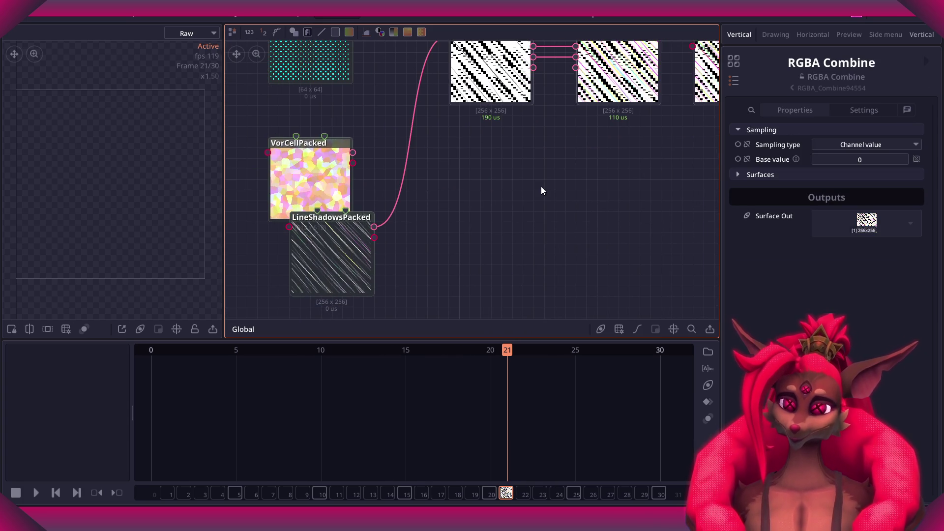
{"action": "middle_click_drag", "start_coordinate": [369, 256], "coordinate": [423, 242]}
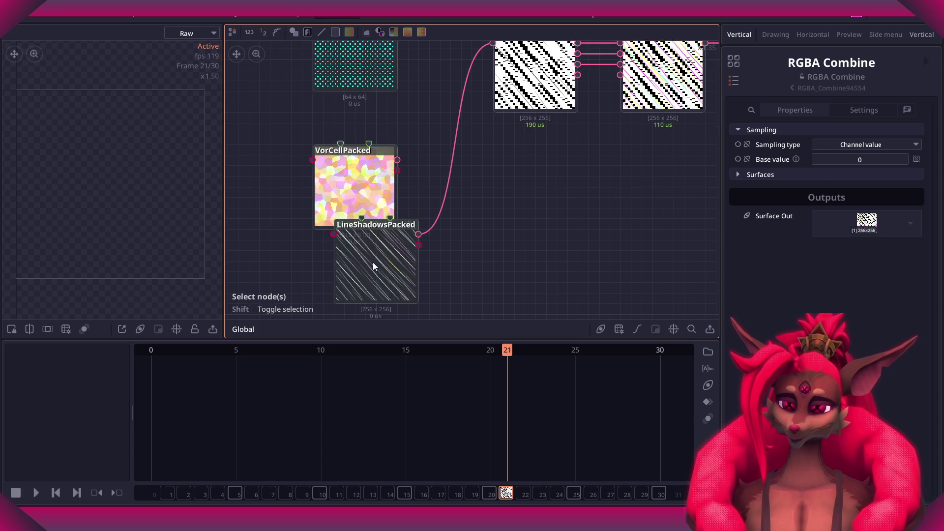
{"action": "left_click_drag", "start_coordinate": [363, 274], "coordinate": [406, 98]}
{"action": "scroll", "coordinate": [406, 98], "scroll_direction": "up", "scroll_amount": 2}
{"action": "middle_click_drag", "start_coordinate": [406, 98], "coordinate": [334, 275]}
{"action": "left_click_drag", "start_coordinate": [335, 277], "coordinate": [344, 262]}
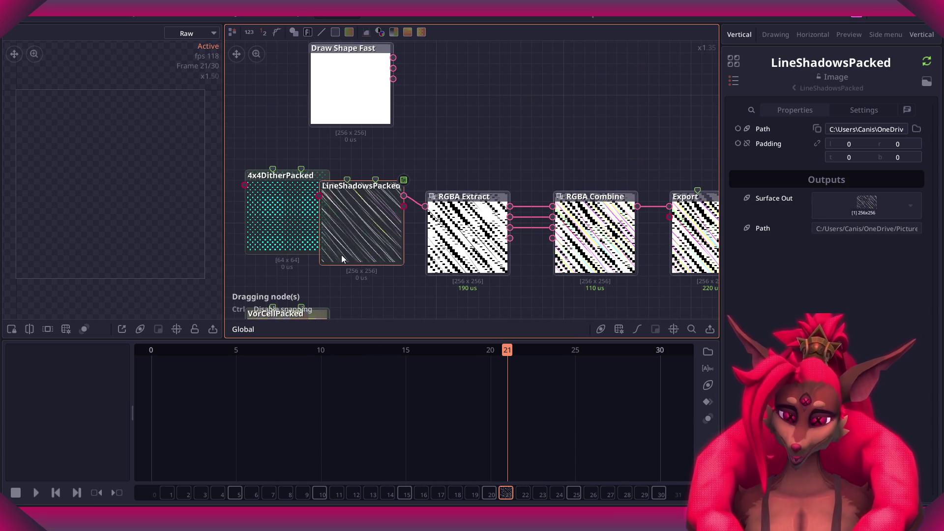
{"action": "scroll", "coordinate": [423, 275], "scroll_direction": "up", "scroll_amount": 3}
{"action": "middle_click_drag", "start_coordinate": [490, 175], "coordinate": [606, 224]}
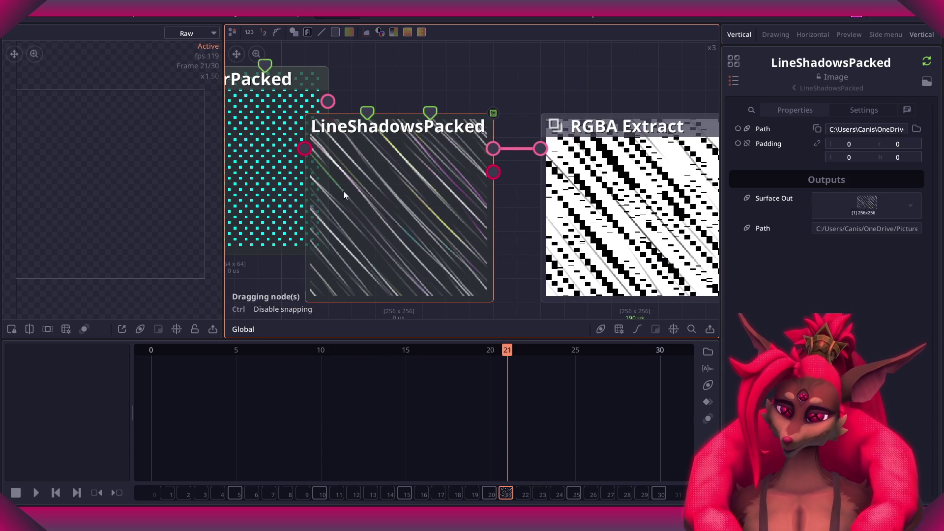
{"action": "scroll", "coordinate": [468, 201], "scroll_direction": "up", "scroll_amount": 1}
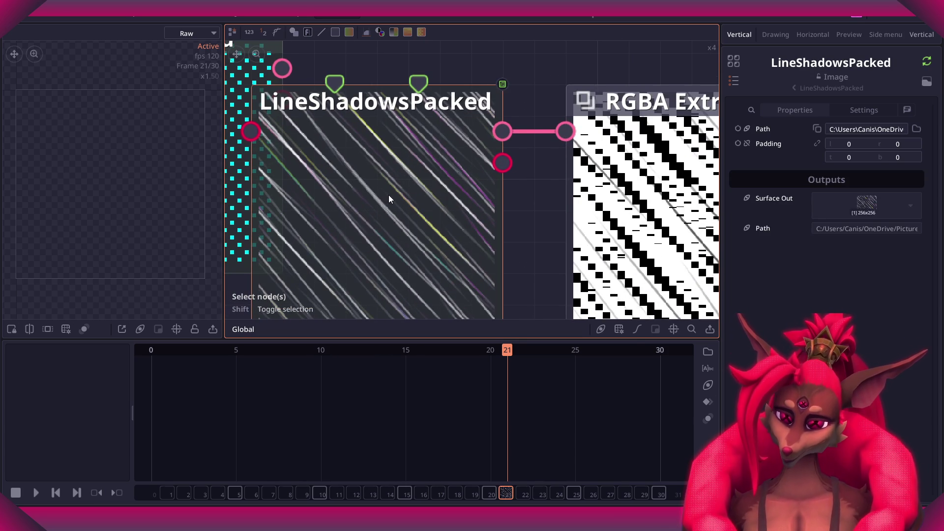
{"action": "scroll", "coordinate": [388, 195], "scroll_direction": "down", "scroll_amount": 2}
{"action": "scroll", "coordinate": [404, 190], "scroll_direction": "down", "scroll_amount": 3}
Select the RGBA Extract node to inspect its settings.
{"action": "left_click", "coordinate": [433, 157]}
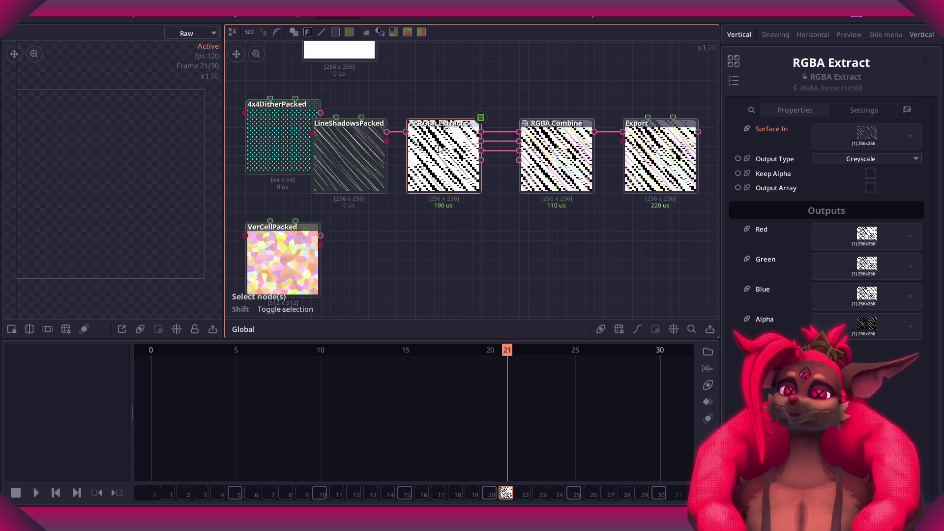
{"action": "scroll", "coordinate": [394, 165], "scroll_direction": "down", "scroll_amount": 1}
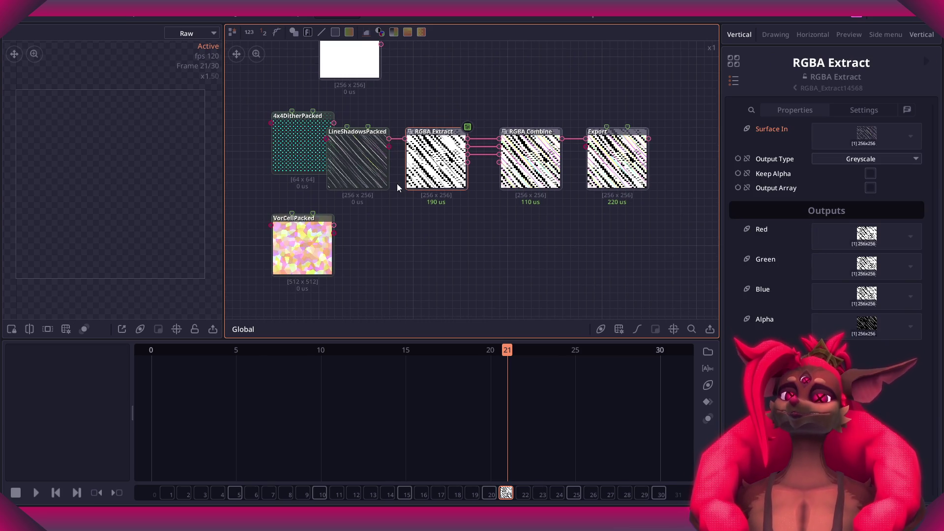
{"action": "scroll", "coordinate": [397, 184], "scroll_direction": "up", "scroll_amount": 3}
{"action": "scroll", "coordinate": [361, 188], "scroll_direction": "down", "scroll_amount": 1}
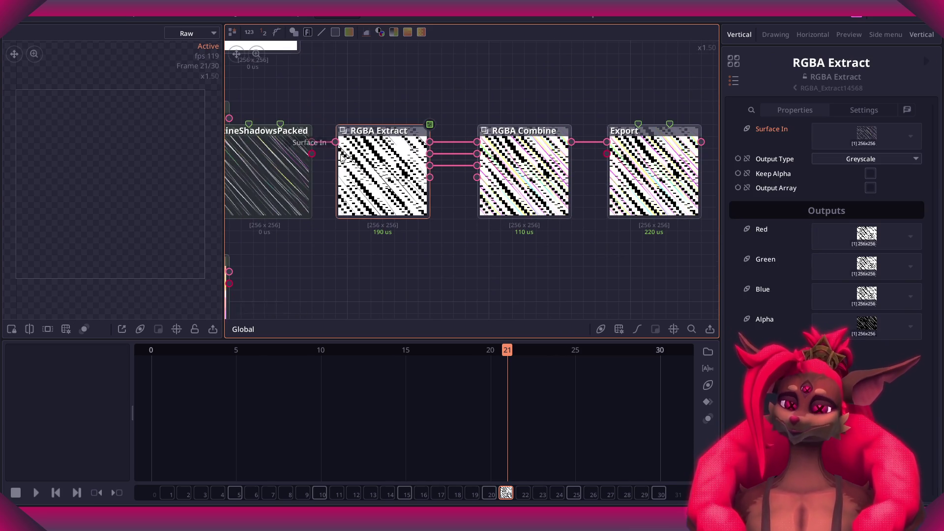
Inspect the RGBA Combine node's settings, then reselect LineShadowsPacked.
{"action": "left_click", "coordinate": [475, 183]}
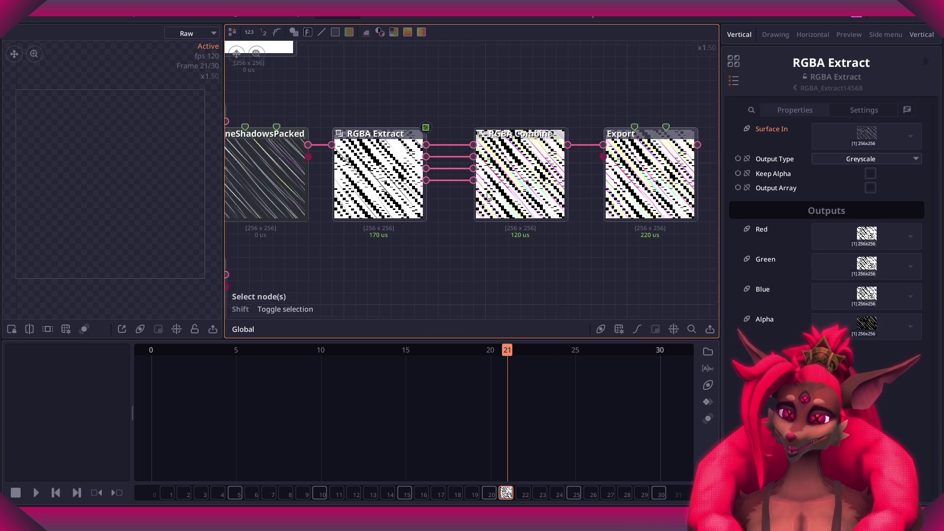
{"action": "scroll", "coordinate": [476, 194], "scroll_direction": "up", "scroll_amount": 2}
{"action": "scroll", "coordinate": [478, 194], "scroll_direction": "up", "scroll_amount": 1}
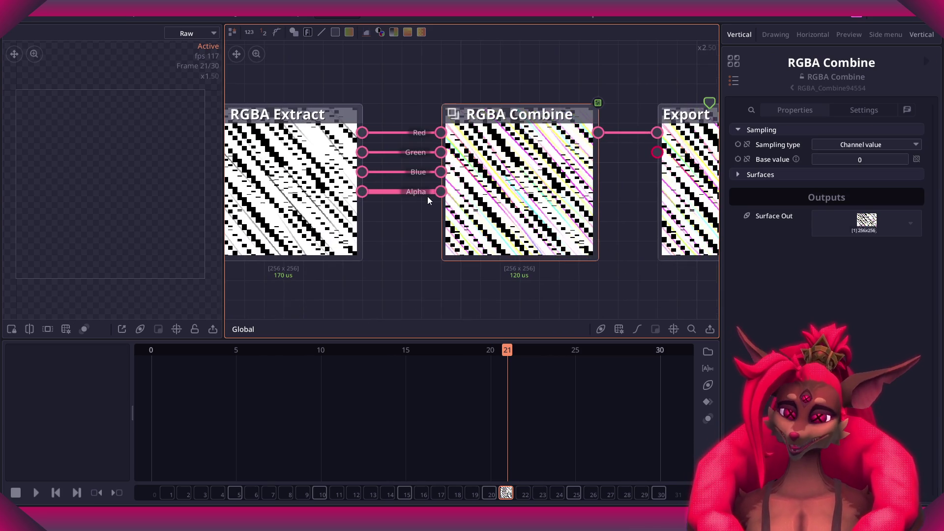
{"action": "scroll", "coordinate": [409, 214], "scroll_direction": "down", "scroll_amount": 1}
{"action": "left_click", "coordinate": [409, 214]}
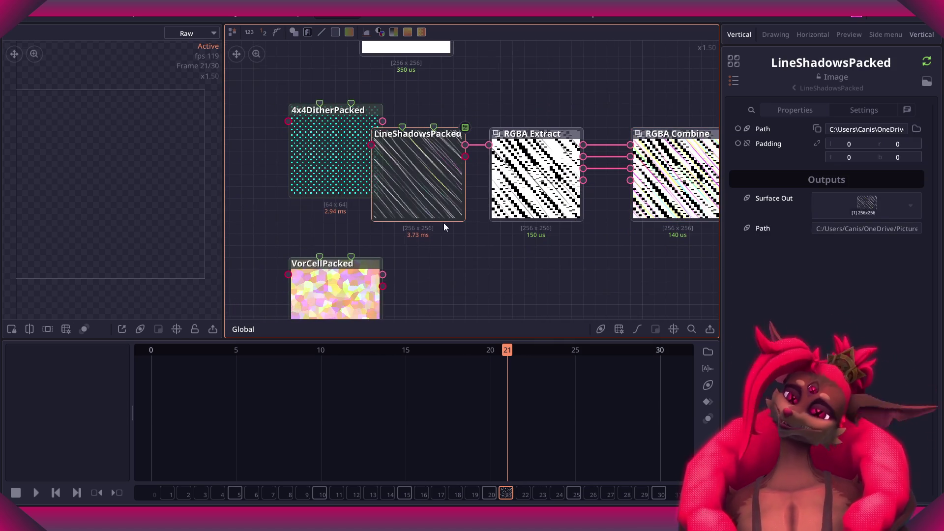
Drag LineShadowsPacked down next to VorCellPacked.
{"action": "left_click_drag", "start_coordinate": [441, 216], "coordinate": [457, 311]}
{"action": "scroll", "coordinate": [417, 158], "scroll_direction": "up", "scroll_amount": 3}
{"action": "left_click_drag", "start_coordinate": [417, 158], "coordinate": [435, 223]}
{"action": "scroll", "coordinate": [399, 251], "scroll_direction": "down", "scroll_amount": 3}
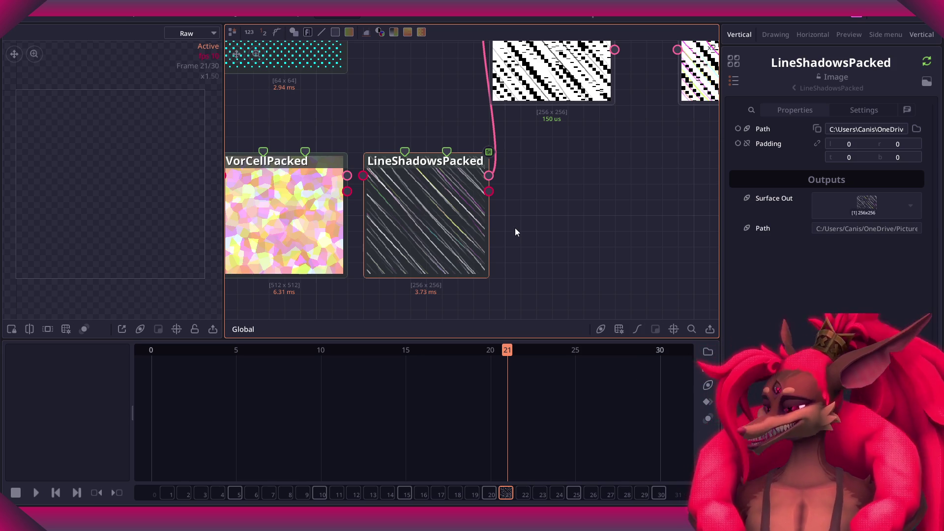
{"action": "scroll", "coordinate": [479, 192], "scroll_direction": "up", "scroll_amount": 2}
{"action": "scroll", "coordinate": [453, 169], "scroll_direction": "up", "scroll_amount": 2}
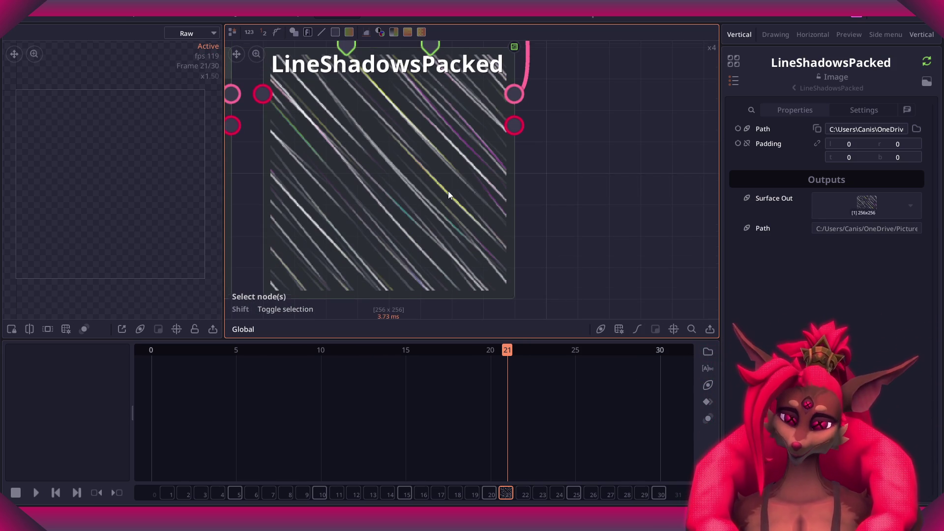
{"action": "scroll", "coordinate": [448, 195], "scroll_direction": "down", "scroll_amount": 5}
Select RGBA Extract and trace its input wire down to LineShadowsPacked.
{"action": "middle_click_drag", "start_coordinate": [509, 157], "coordinate": [448, 198]}
{"action": "scroll", "coordinate": [448, 199], "scroll_direction": "up", "scroll_amount": 3}
{"action": "middle_click_drag", "start_coordinate": [512, 226], "coordinate": [452, 228]}
{"action": "scroll", "coordinate": [447, 217], "scroll_direction": "down", "scroll_amount": 3}
{"action": "scroll", "coordinate": [446, 214], "scroll_direction": "up", "scroll_amount": 2}
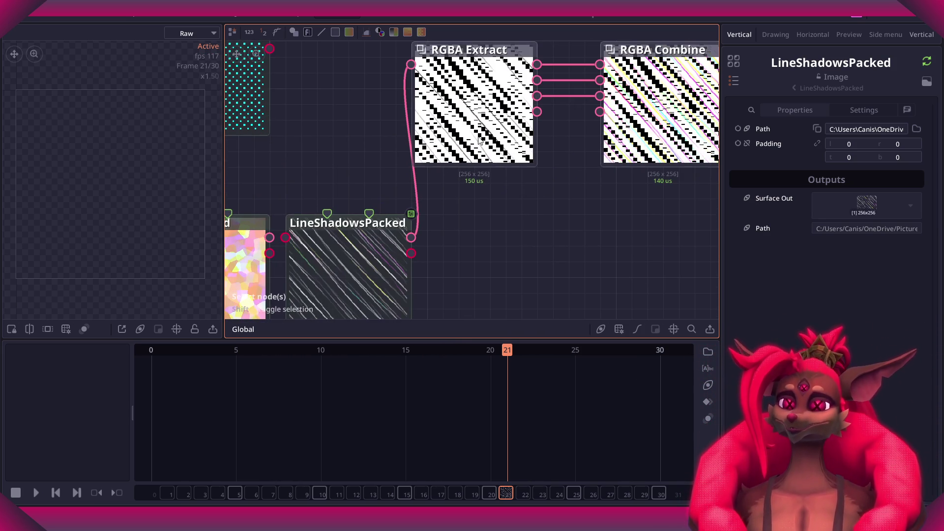
{"action": "left_click", "coordinate": [475, 145]}
{"action": "scroll", "coordinate": [475, 146], "scroll_direction": "up", "scroll_amount": 2}
{"action": "middle_click_drag", "start_coordinate": [475, 145], "coordinate": [474, 286]}
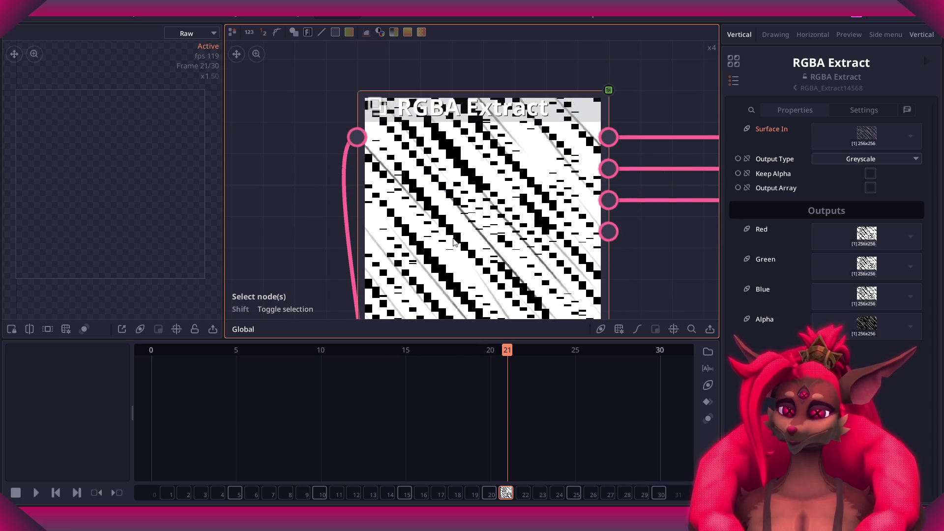
{"action": "middle_click_drag", "start_coordinate": [443, 222], "coordinate": [444, 172]}
{"action": "scroll", "coordinate": [444, 172], "scroll_direction": "down", "scroll_amount": 2}
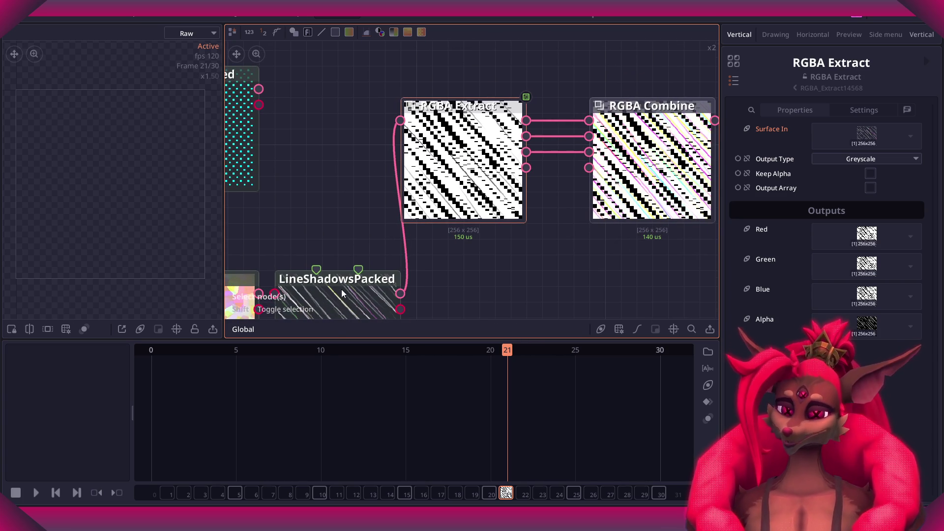
Nudge LineShadowsPacked slightly into its new position.
{"action": "middle_click_drag", "start_coordinate": [343, 293], "coordinate": [397, 173]}
{"action": "left_click_drag", "start_coordinate": [397, 173], "coordinate": [387, 158]}
{"action": "scroll", "coordinate": [388, 223], "scroll_direction": "up", "scroll_amount": 2}
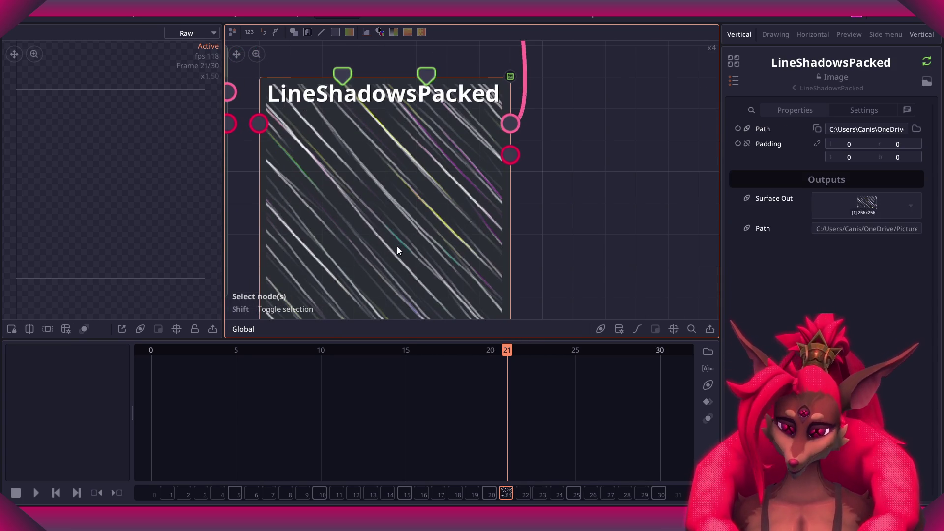
{"action": "scroll", "coordinate": [442, 219], "scroll_direction": "down", "scroll_amount": 3}
Zoom around RGBA Extract and RGBA Combine to check the wiring, then reveal the packed textures.
{"action": "middle_click_drag", "start_coordinate": [515, 193], "coordinate": [470, 302]}
{"action": "scroll", "coordinate": [475, 235], "scroll_direction": "up", "scroll_amount": 2}
{"action": "scroll", "coordinate": [475, 236], "scroll_direction": "up", "scroll_amount": 2}
{"action": "scroll", "coordinate": [446, 215], "scroll_direction": "down", "scroll_amount": 4}
{"action": "scroll", "coordinate": [446, 215], "scroll_direction": "up", "scroll_amount": 1}
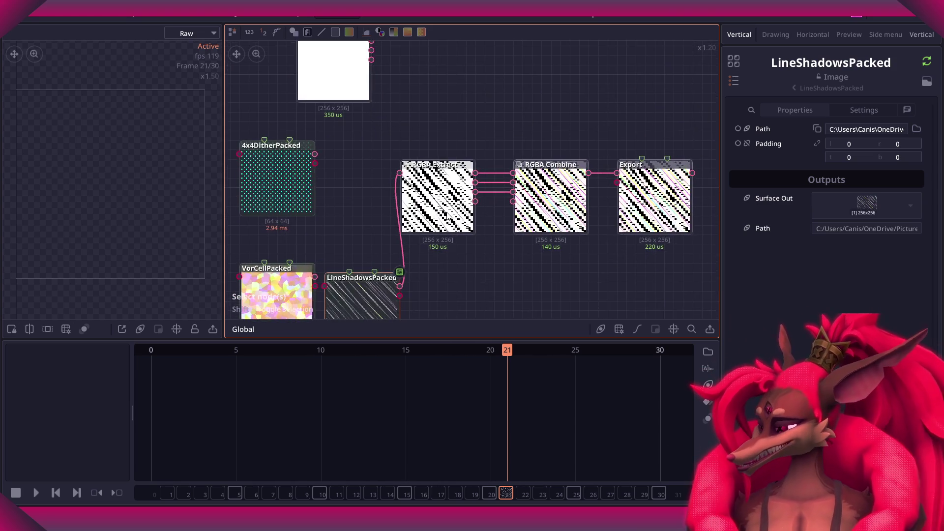
{"action": "scroll", "coordinate": [446, 215], "scroll_direction": "down", "scroll_amount": 3}
{"action": "scroll", "coordinate": [446, 215], "scroll_direction": "up", "scroll_amount": 3}
{"action": "scroll", "coordinate": [462, 206], "scroll_direction": "up", "scroll_amount": 2}
{"action": "scroll", "coordinate": [491, 217], "scroll_direction": "down", "scroll_amount": 3}
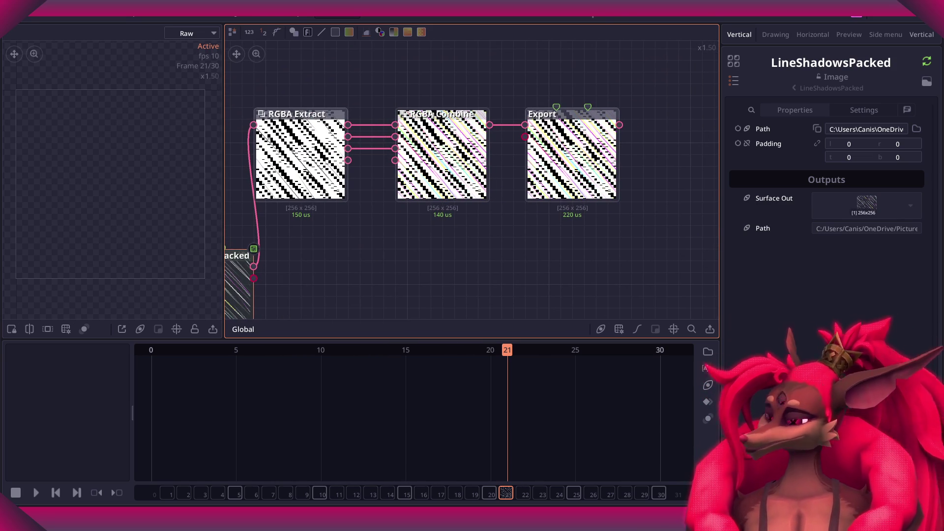
{"action": "middle_click_drag", "start_coordinate": [421, 261], "coordinate": [583, 263]}
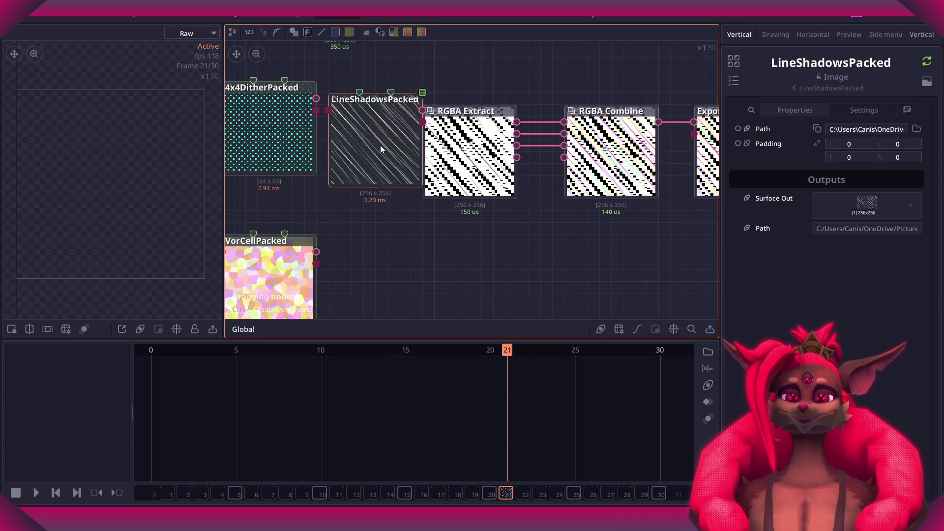
Place LineShadowsPacked beside 4x4DitherPacked and shift it with the RGBA chain to the right.
{"action": "left_click_drag", "start_coordinate": [379, 294], "coordinate": [370, 153]}
{"action": "key", "text": "f"}
{"action": "middle_click_drag", "start_coordinate": [653, 245], "coordinate": [615, 253]}
{"action": "mouse_move", "coordinate": [681, 275]}
{"action": "left_mouse_down"}
{"action": "mouse_move", "coordinate": [331, 116]}
{"action": "mouse_move", "coordinate": [384, 148]}
{"action": "left_mouse_up"}
{"action": "left_click", "coordinate": [352, 164]}
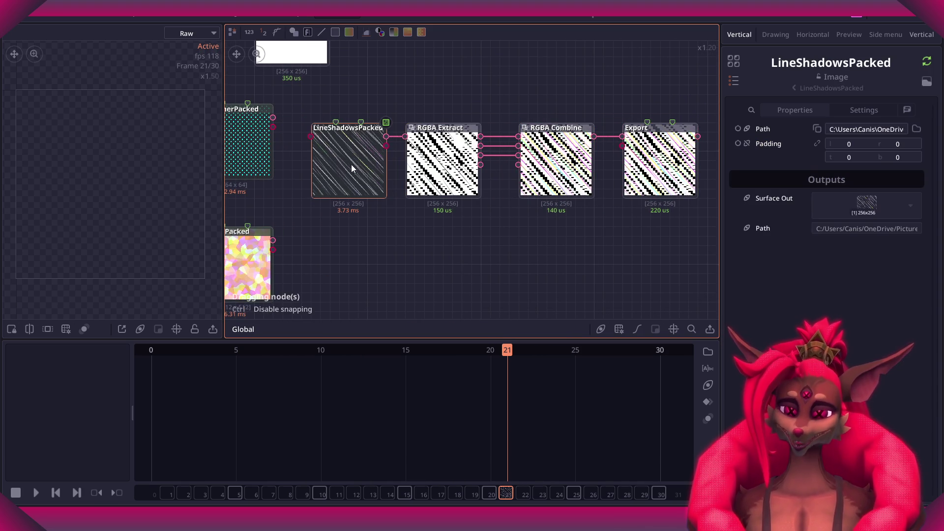
Rewire RGBA Extract's Red output directly to RGBA Combine's Red input.
{"action": "scroll", "coordinate": [494, 199], "scroll_direction": "up", "scroll_amount": 1}
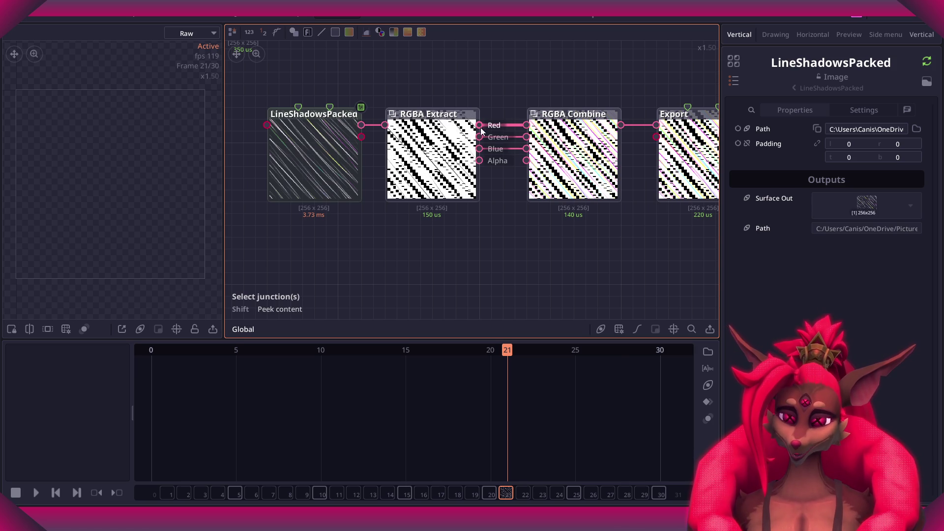
{"action": "scroll", "coordinate": [476, 135], "scroll_direction": "up", "scroll_amount": 3}
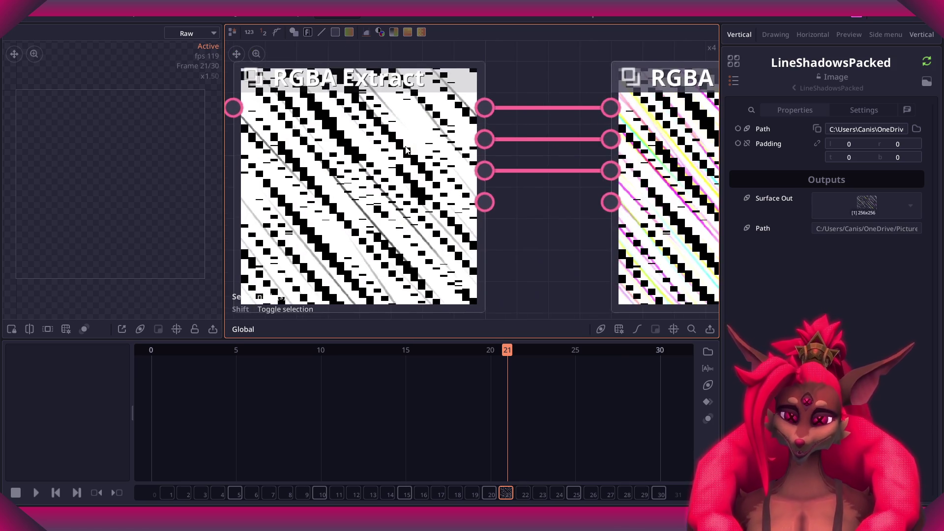
{"action": "middle_click_drag", "start_coordinate": [407, 141], "coordinate": [527, 113]}
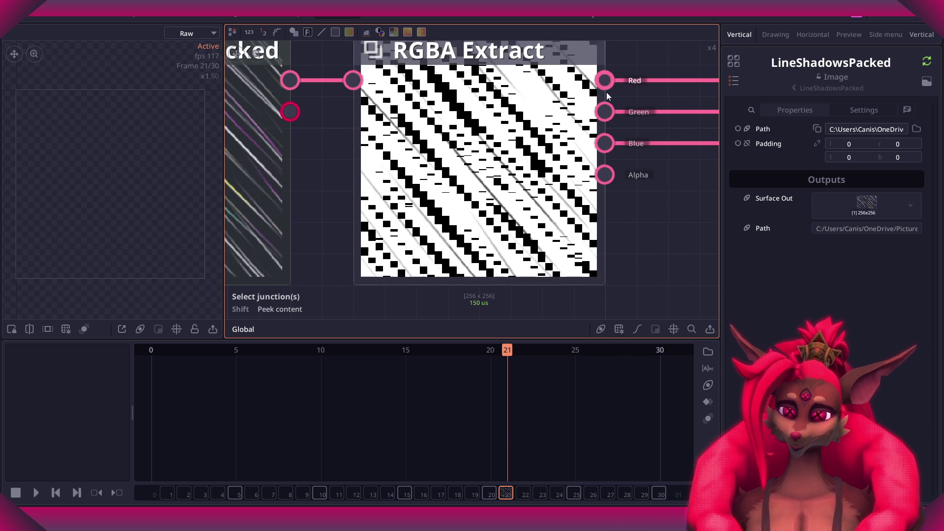
{"action": "right_click", "coordinate": [603, 138]}
{"action": "left_click", "coordinate": [602, 108]}
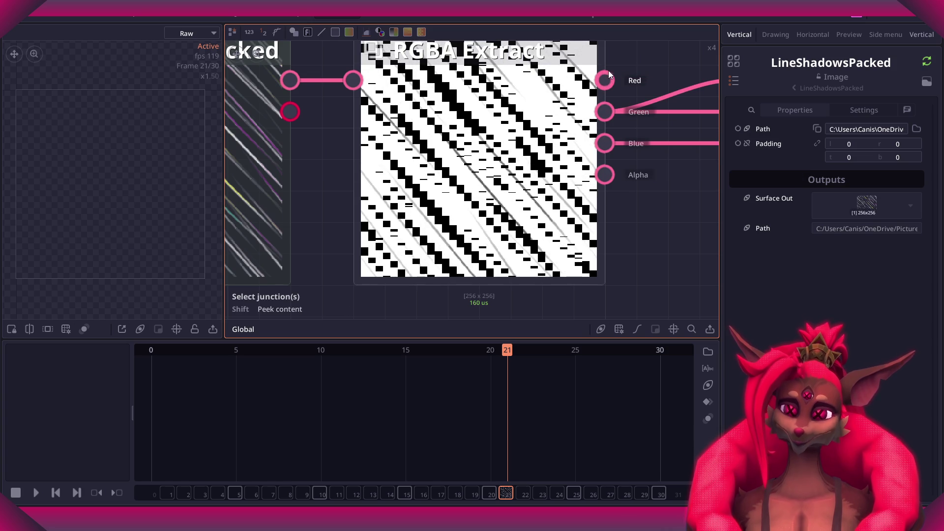
{"action": "middle_click_drag", "start_coordinate": [616, 76], "coordinate": [569, 115]}
{"action": "left_click_drag", "start_coordinate": [557, 120], "coordinate": [686, 123]}
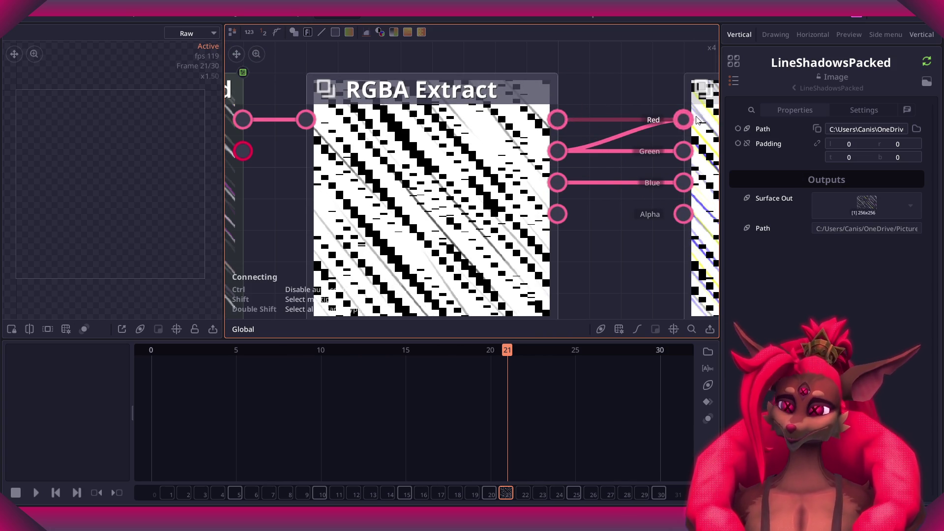
{"action": "scroll", "coordinate": [624, 100], "scroll_direction": "down", "scroll_amount": 2}
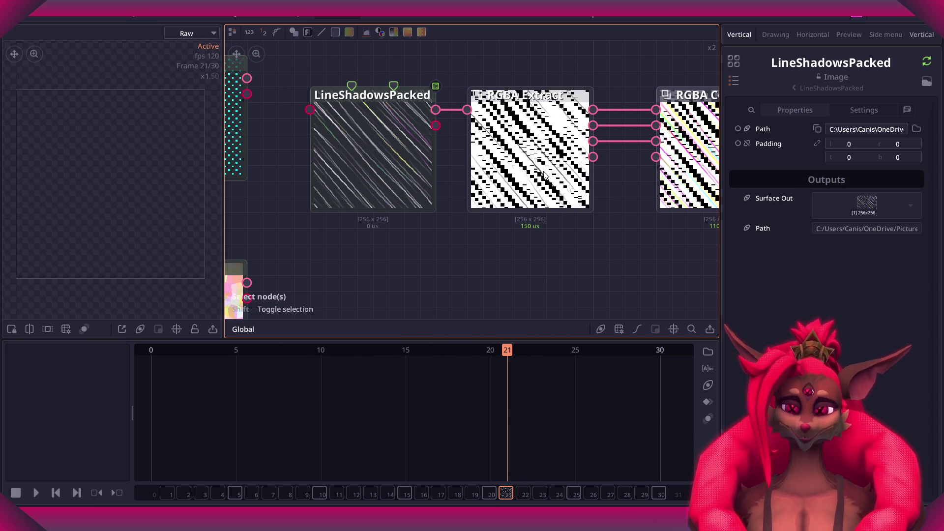
{"action": "left_click", "coordinate": [583, 163]}
{"action": "scroll", "coordinate": [492, 266], "scroll_direction": "down", "scroll_amount": 3}
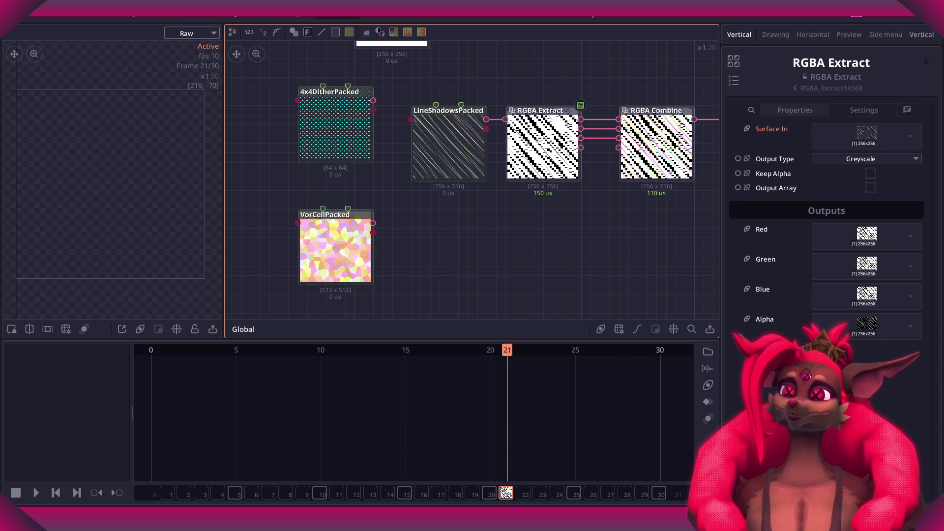
{"action": "scroll", "coordinate": [479, 258], "scroll_direction": "down", "scroll_amount": 3}
{"action": "scroll", "coordinate": [486, 250], "scroll_direction": "up", "scroll_amount": 3}
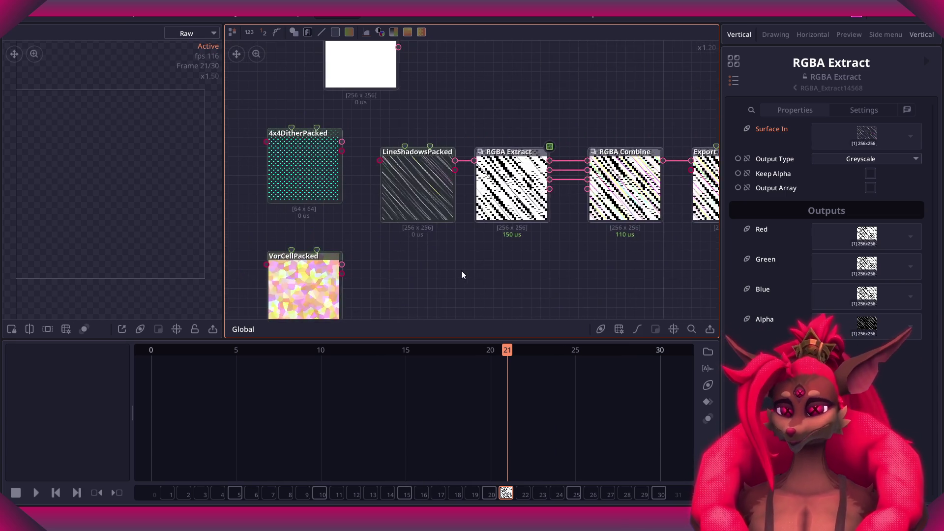
{"action": "scroll", "coordinate": [491, 251], "scroll_direction": "down", "scroll_amount": 2}
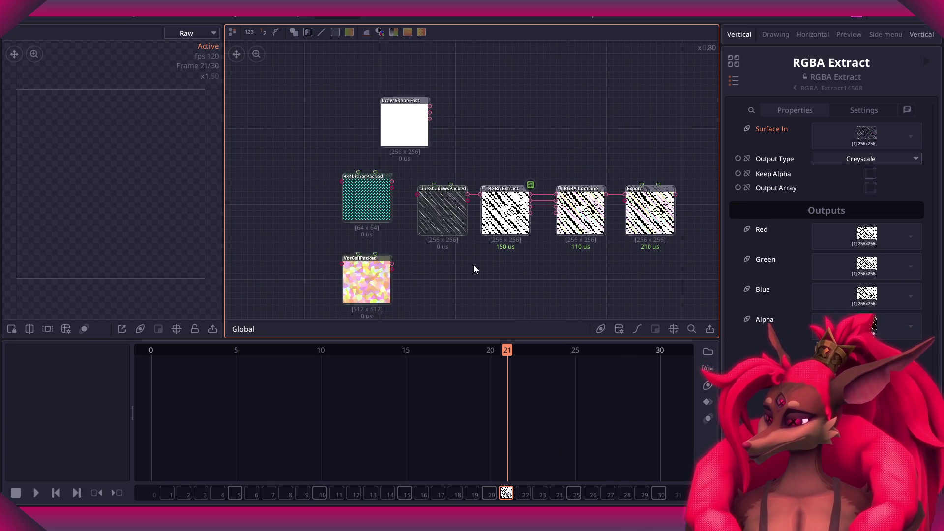